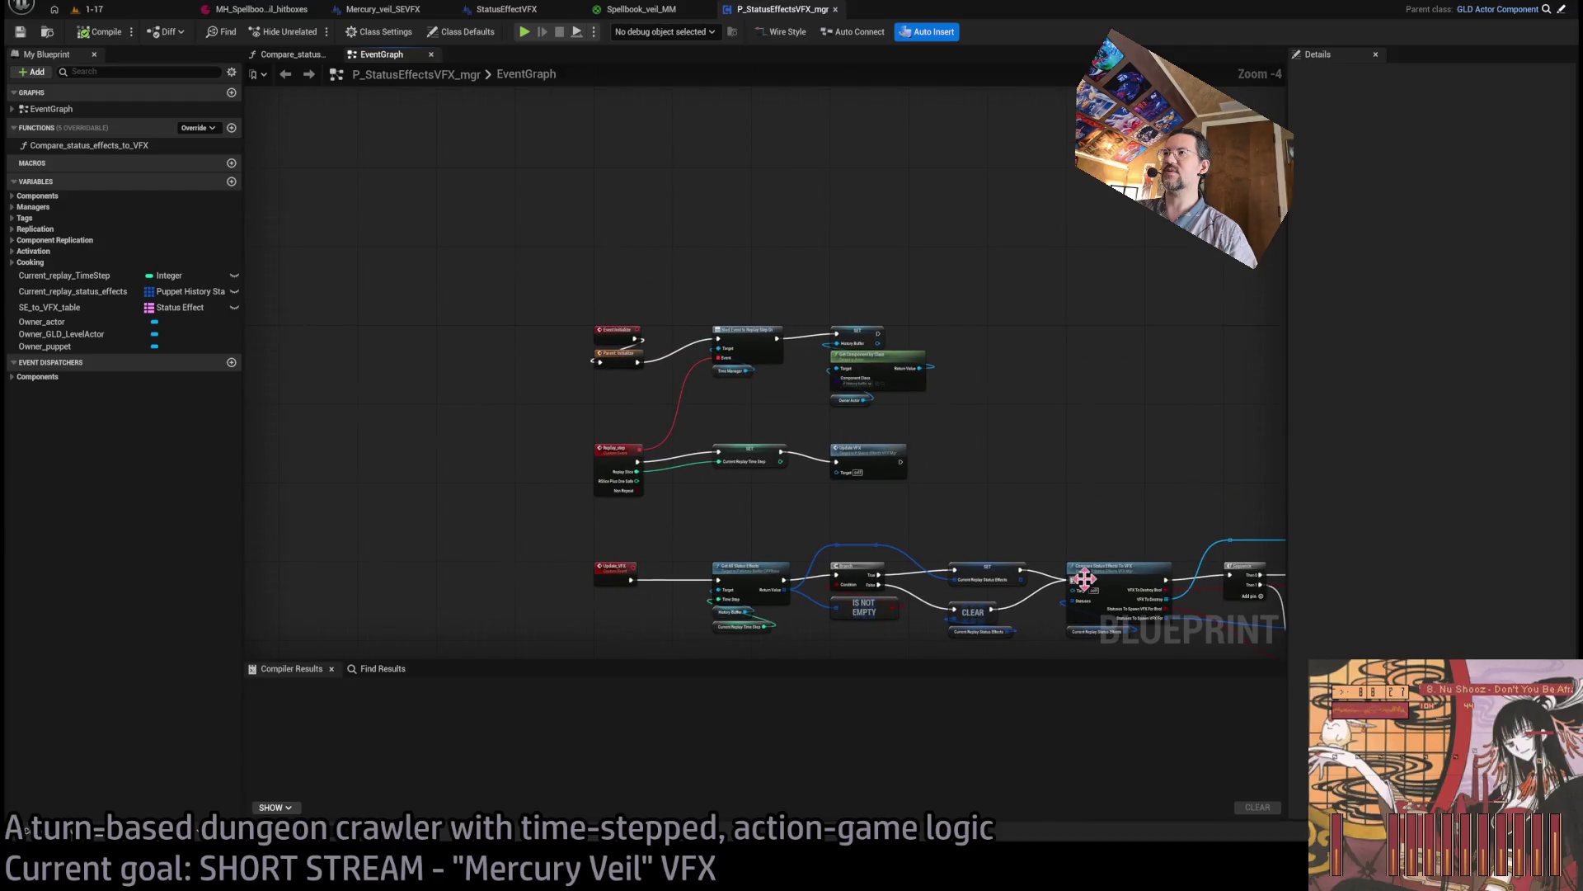
Pan and zoom the graph to bring the Update_VFX and event chains into view.
drag(990, 466, 1047, 311)
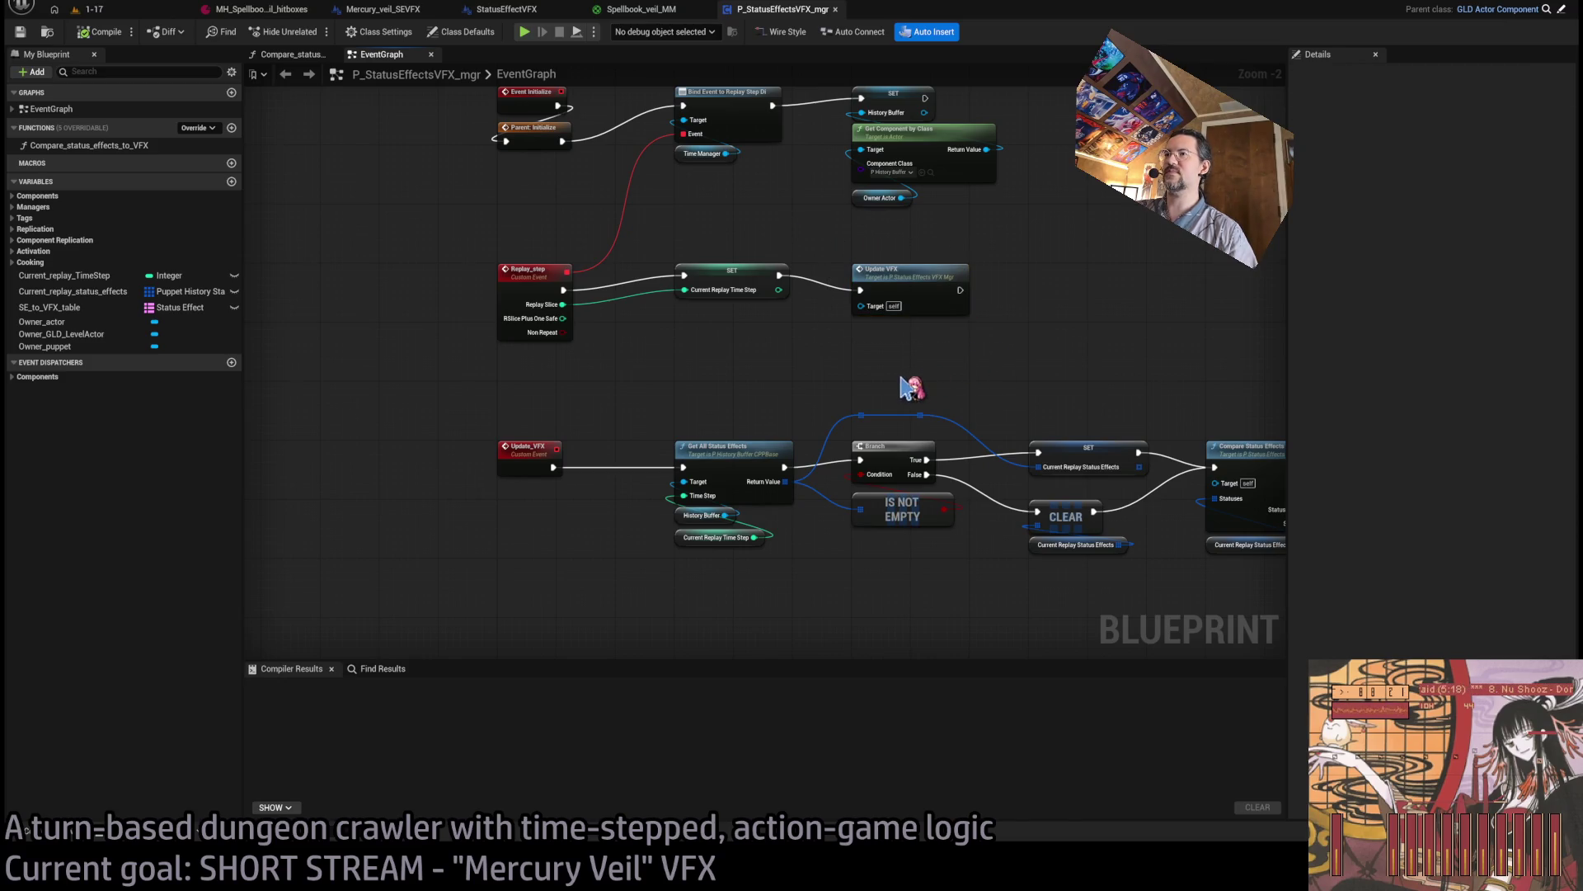
mouse_move(904, 382)
mouse_down()
mouse_move(902, 428)
mouse_move(883, 415)
mouse_up()
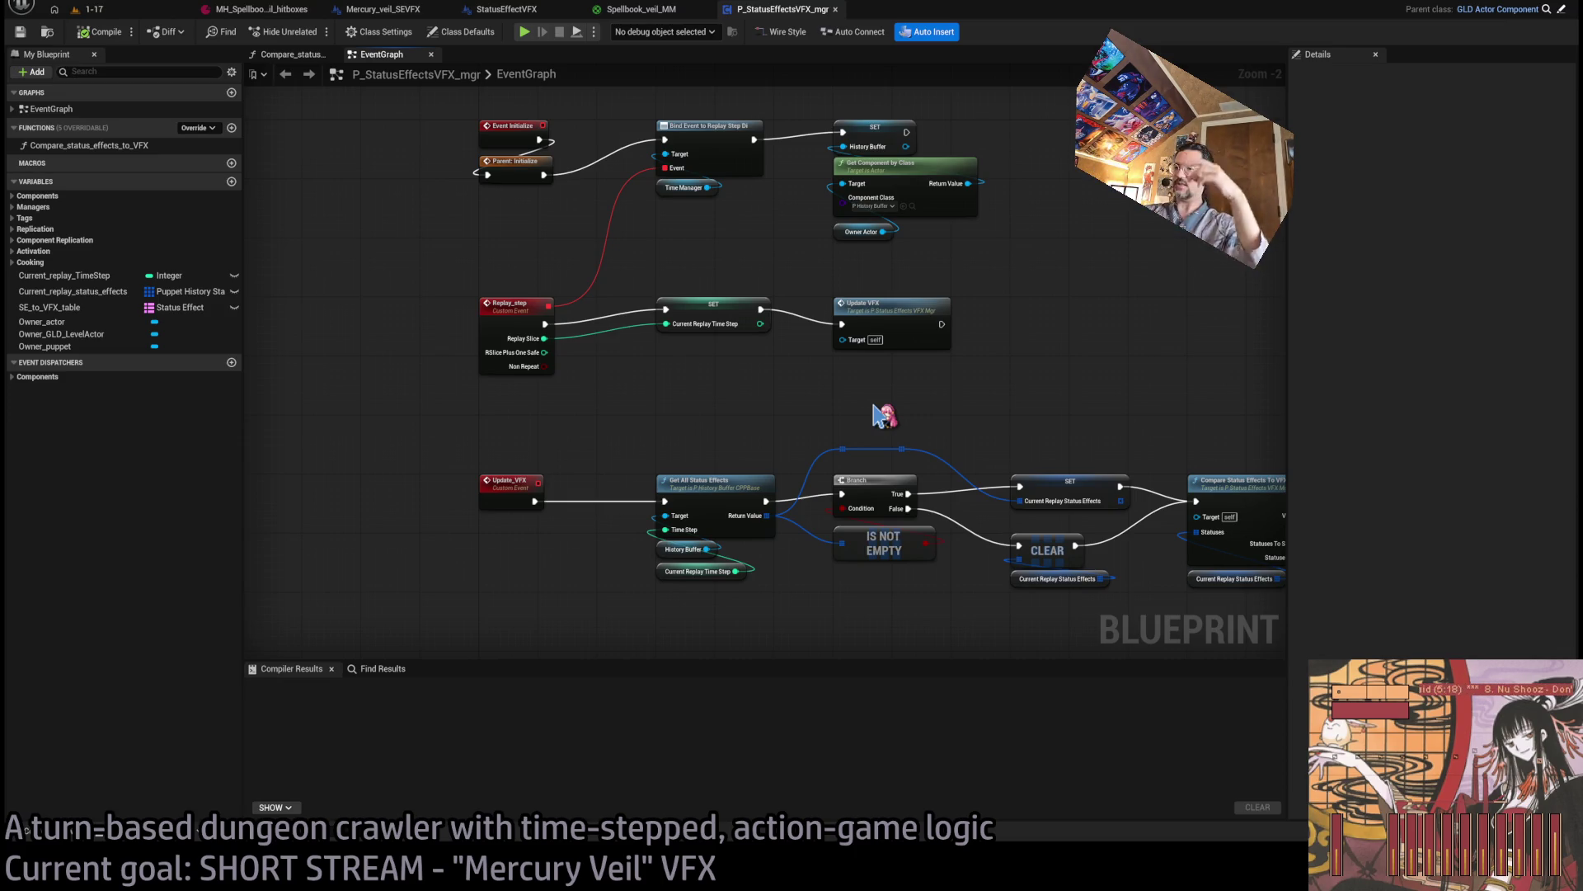
scroll(834, 462, down, 1)
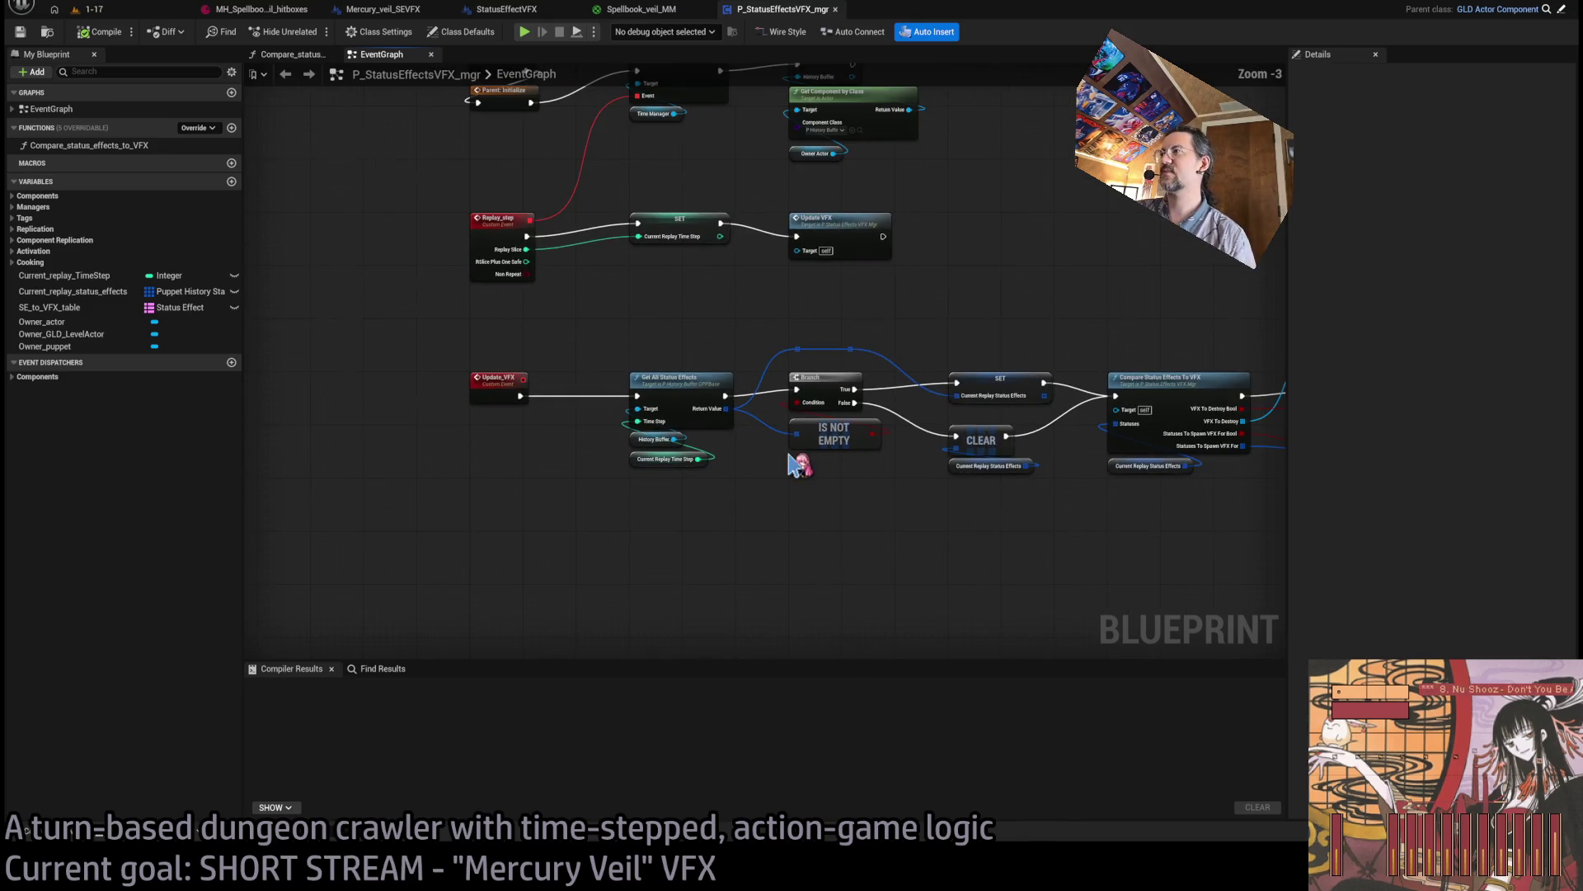
mouse_move(594, 521)
mouse_down()
mouse_move(431, 488)
mouse_move(361, 498)
mouse_move(360, 568)
mouse_move(638, 433)
mouse_move(633, 473)
mouse_up()
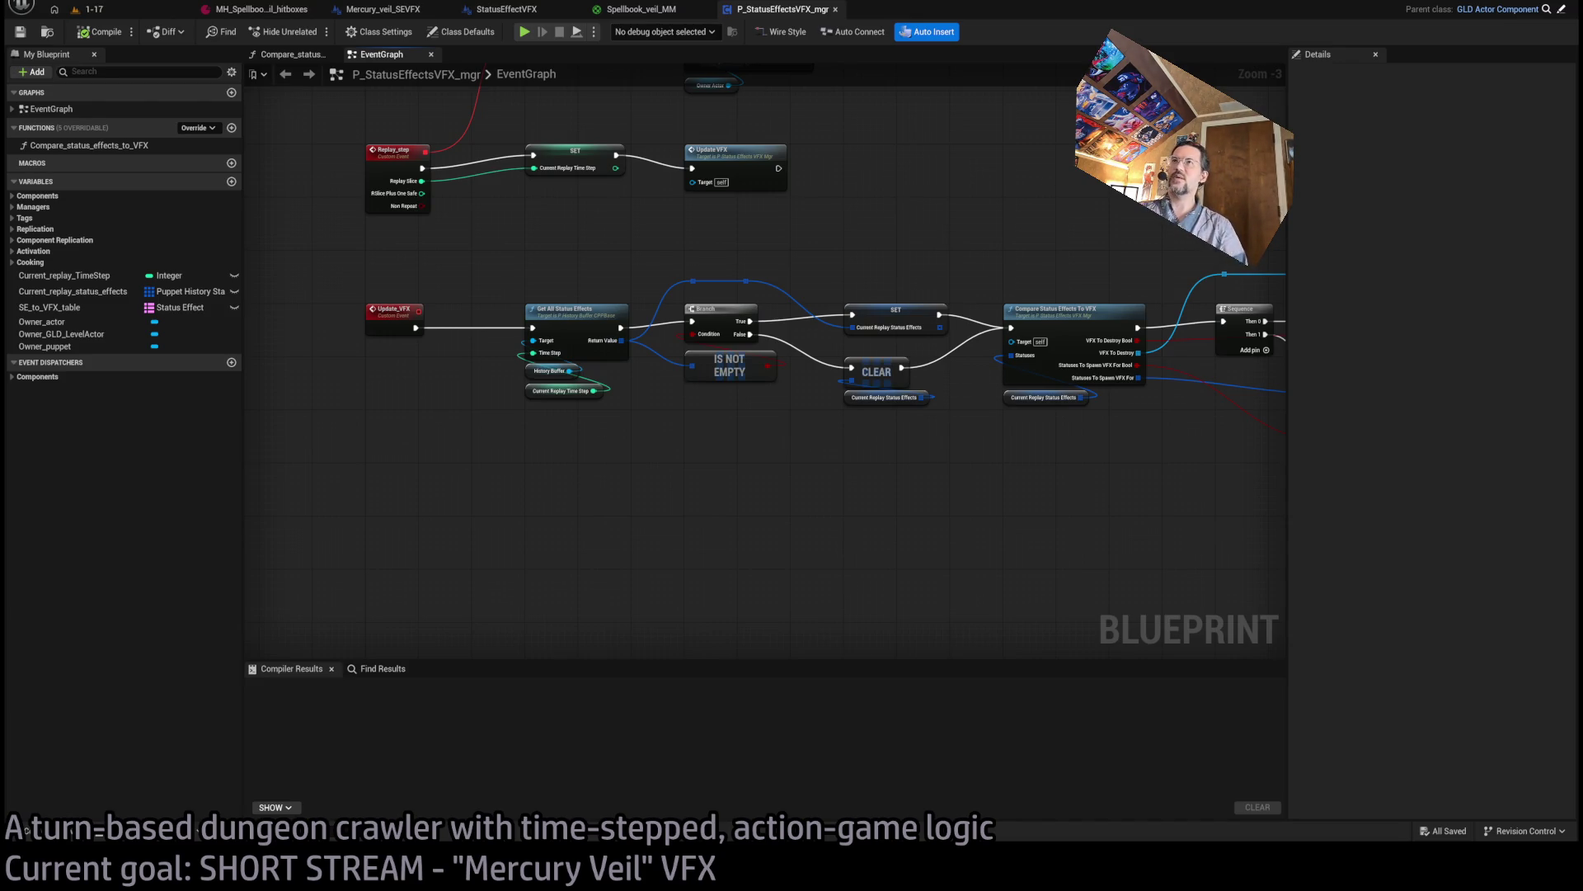
Switch to the StatusEffectVFX graph and frame its GET/SET node cluster.
click(507, 9)
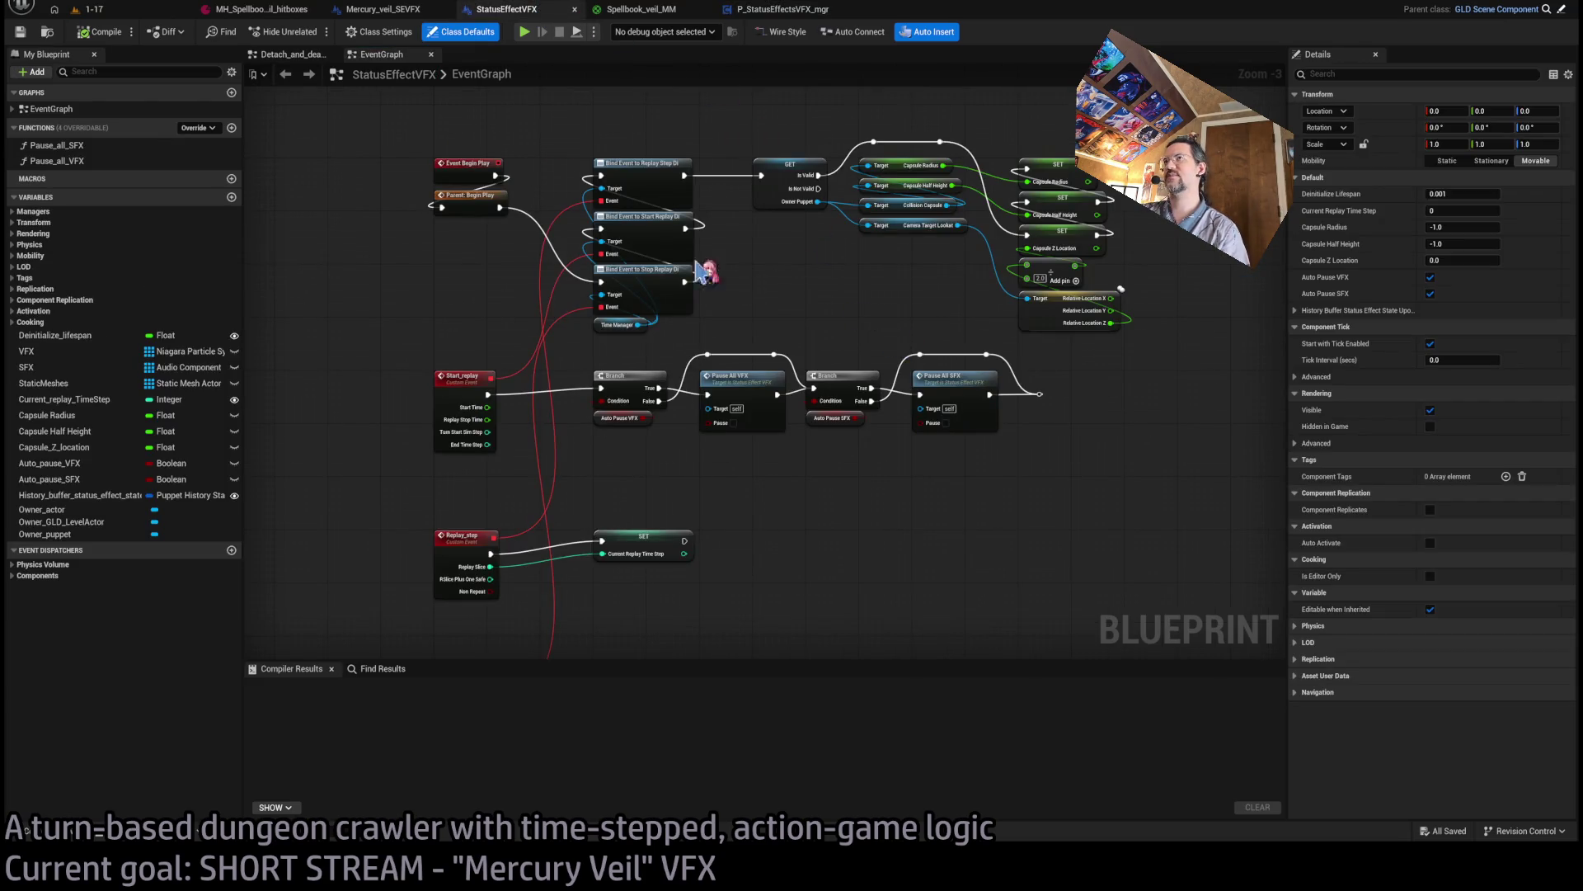
scroll(794, 308, up, 1)
mouse_move(793, 308)
mouse_down()
mouse_move(851, 472)
mouse_move(632, 328)
mouse_move(707, 455)
mouse_up()
scroll(632, 328, up, 2)
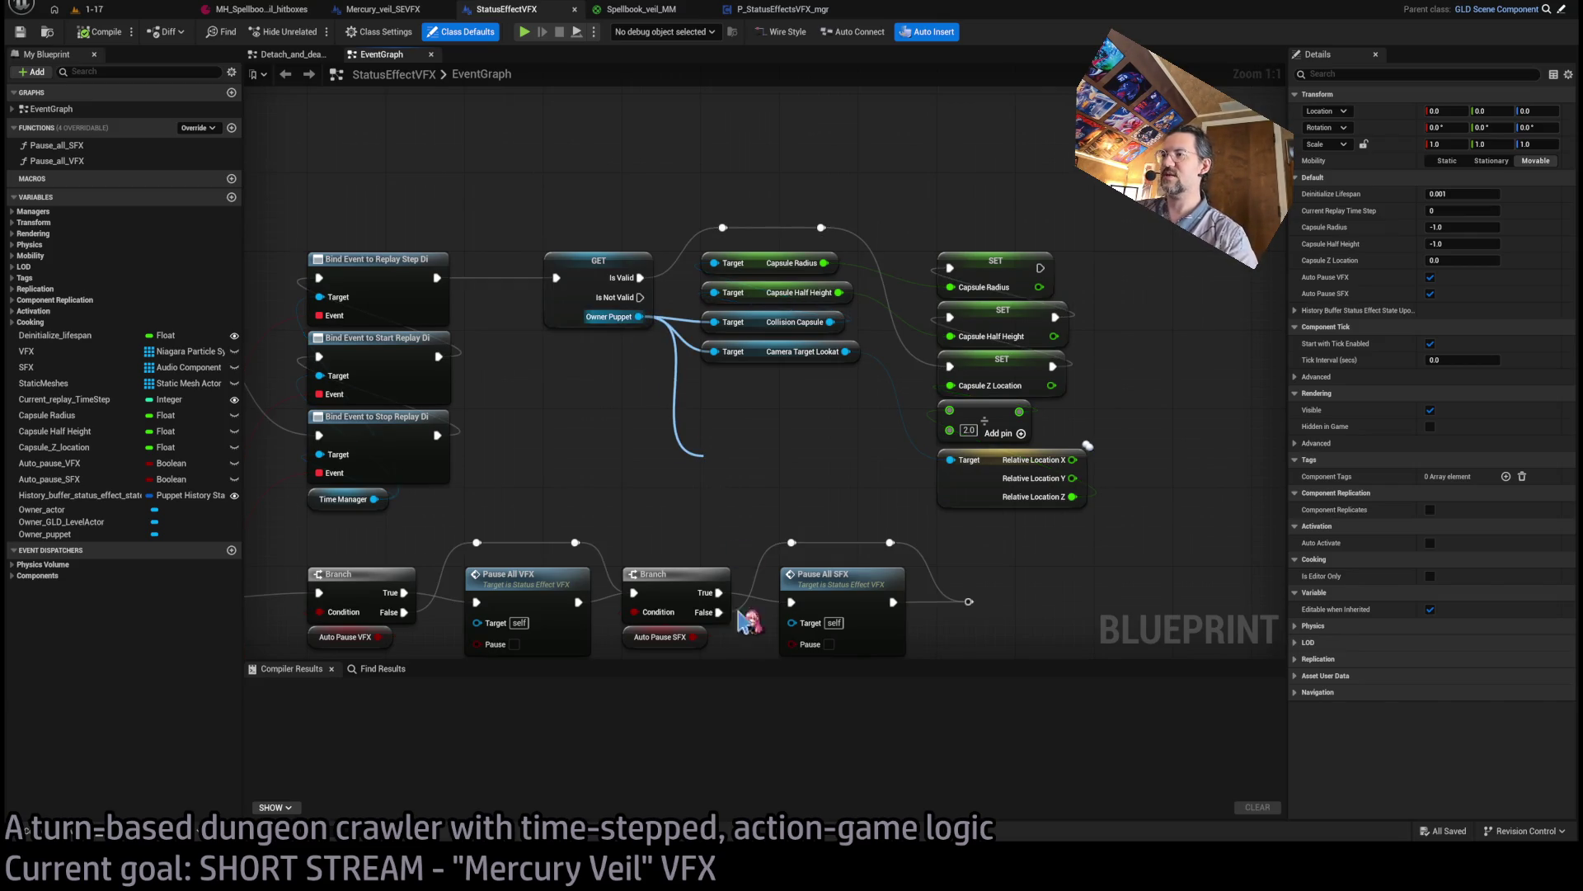
Get Owner Puppet's History Buffer, add Get State, and break it into Break Puppet History.
click(795, 701)
drag(819, 459, 1132, 545)
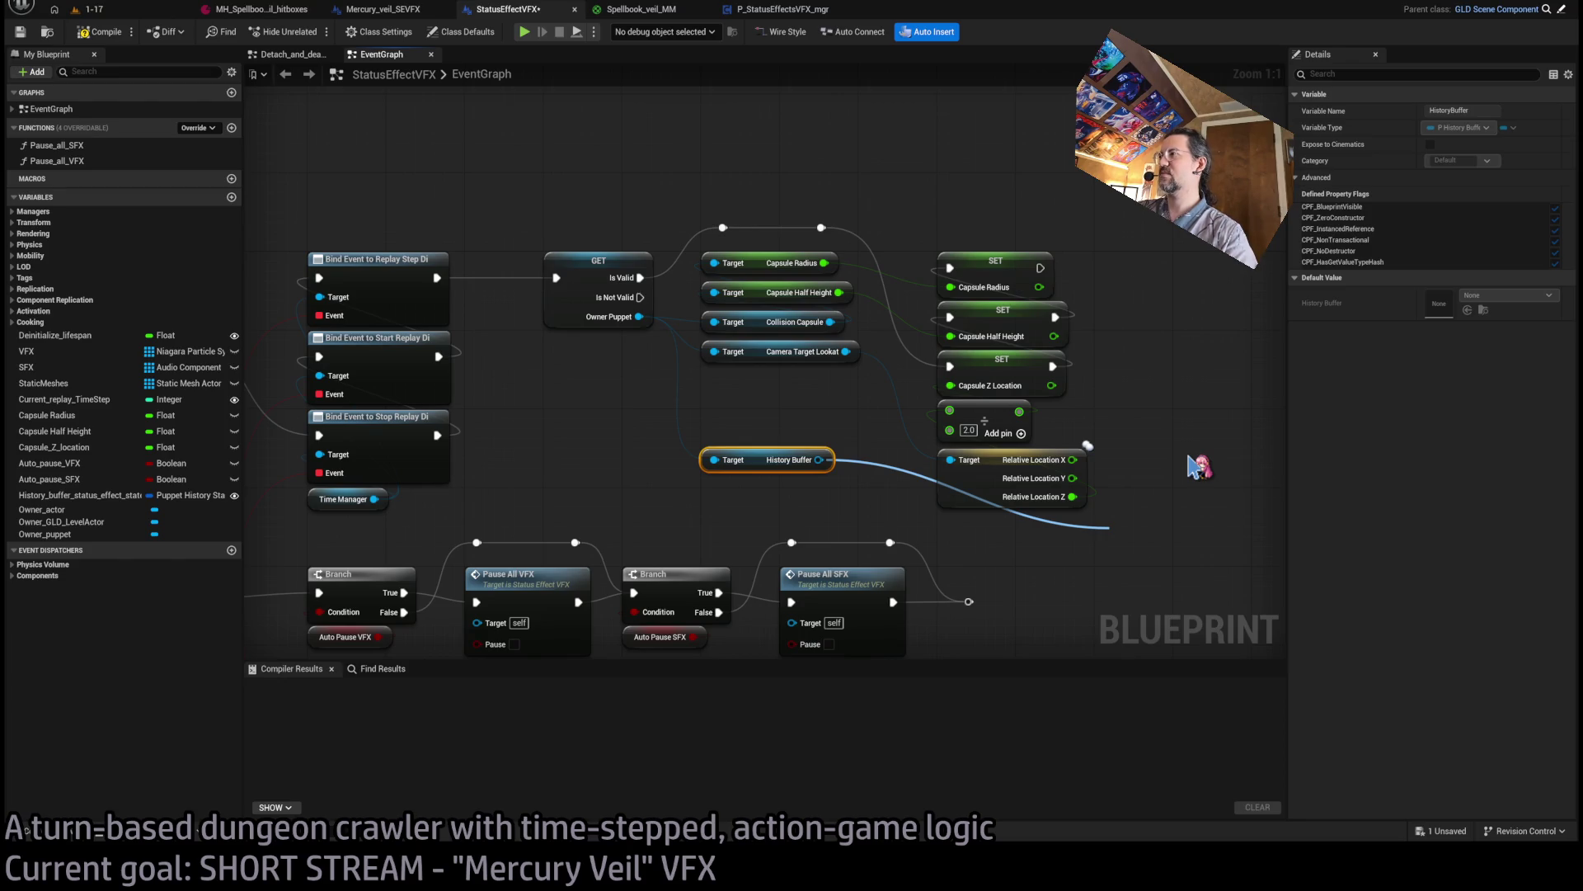
key(Return)
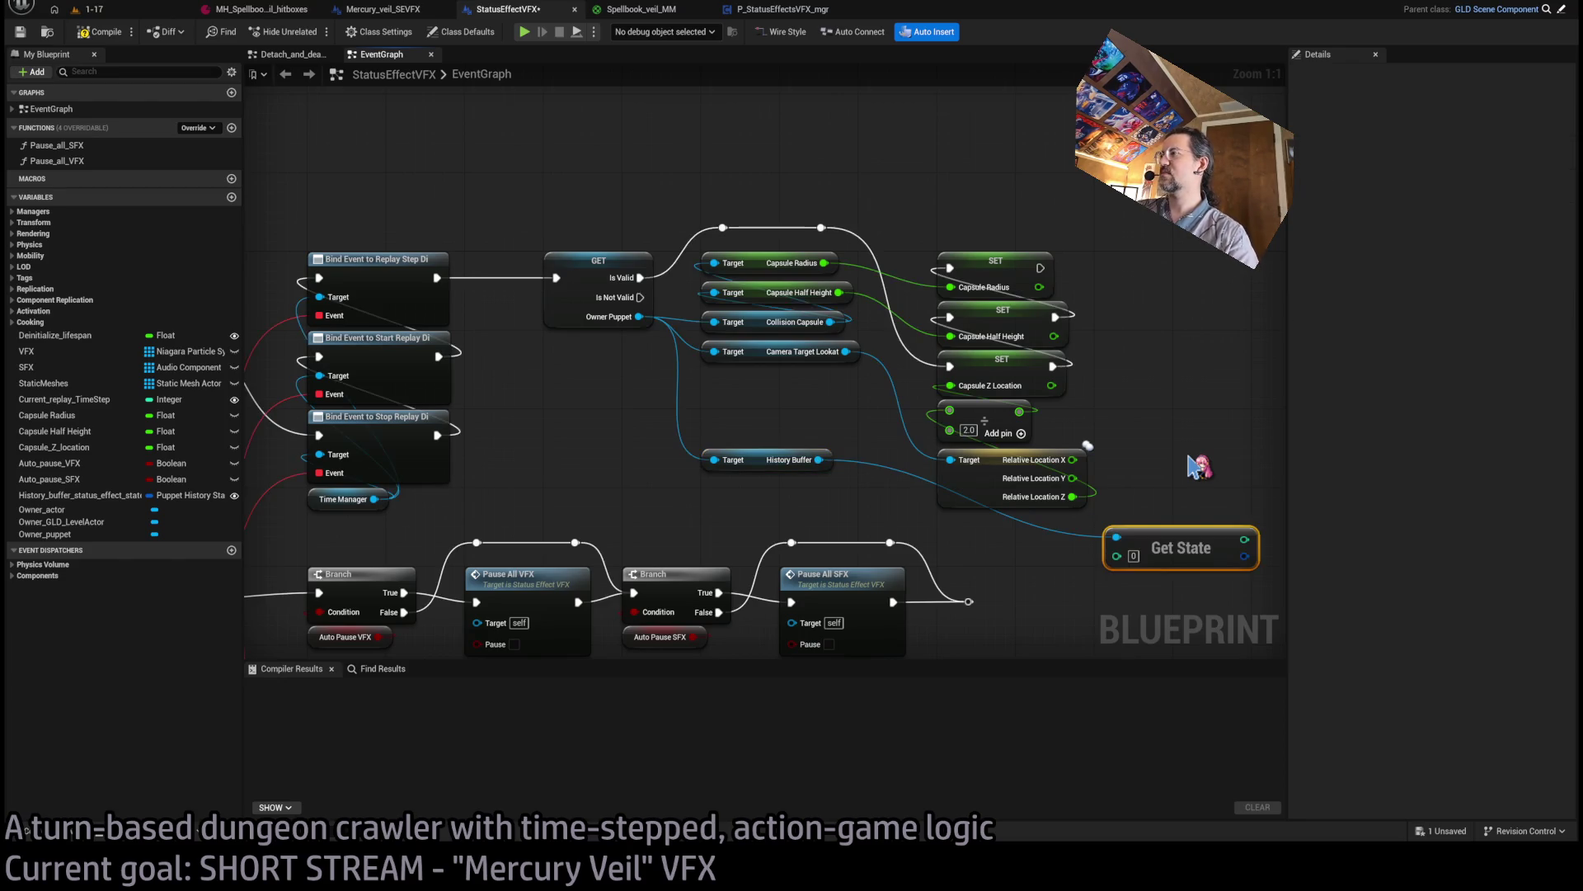
drag(912, 517, 1036, 519)
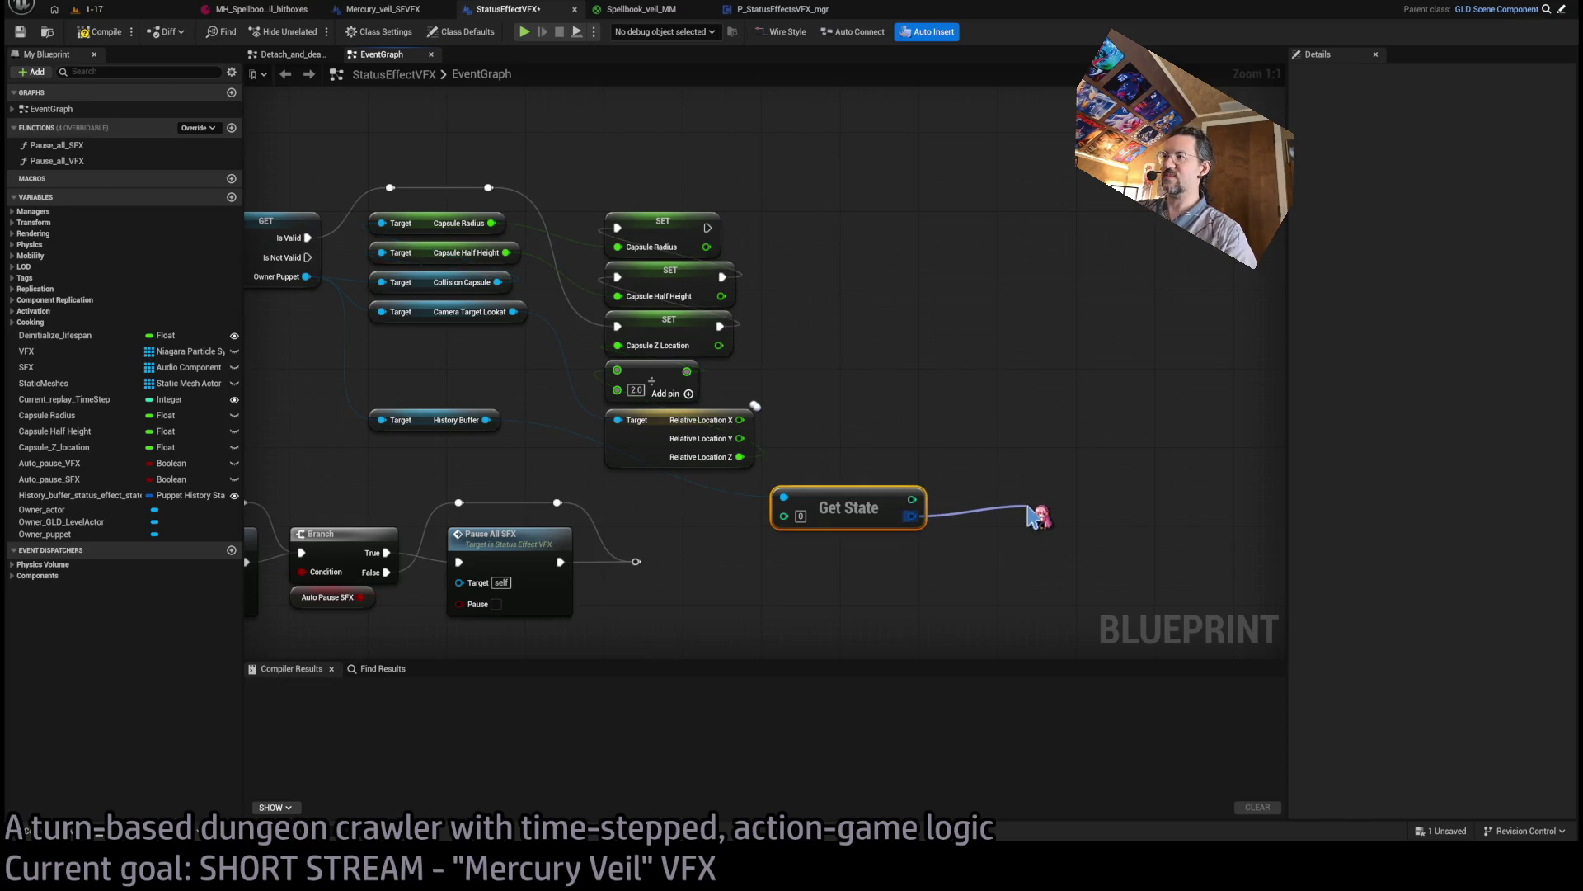
Show all Break Puppet History outputs and break Damage into a Break Damage node with all types.
click(795, 379)
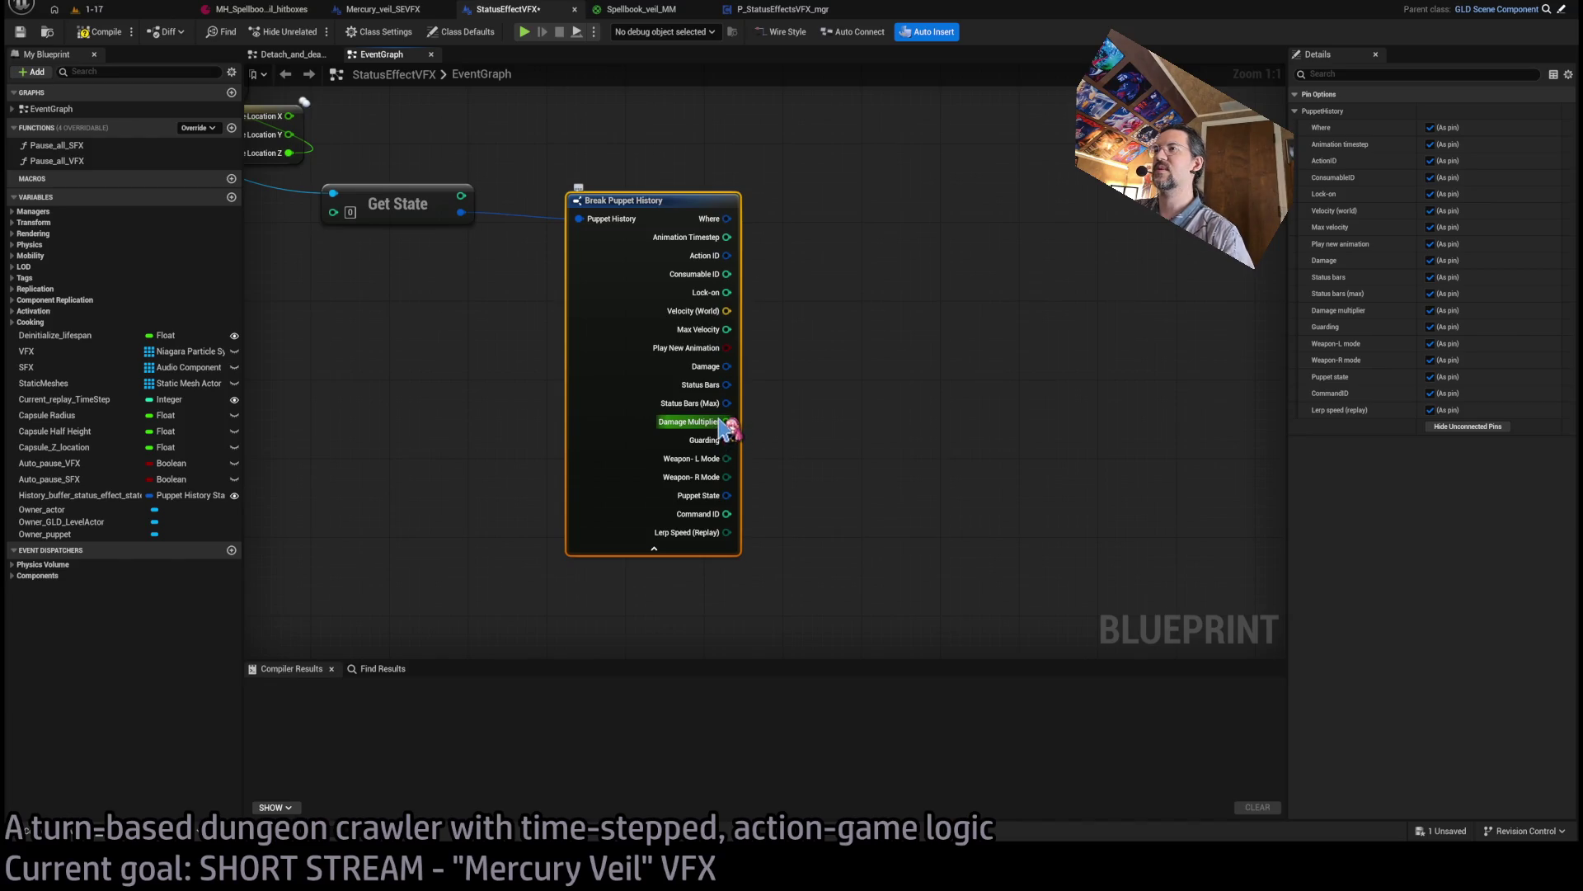
drag(727, 366, 855, 365)
click(908, 420)
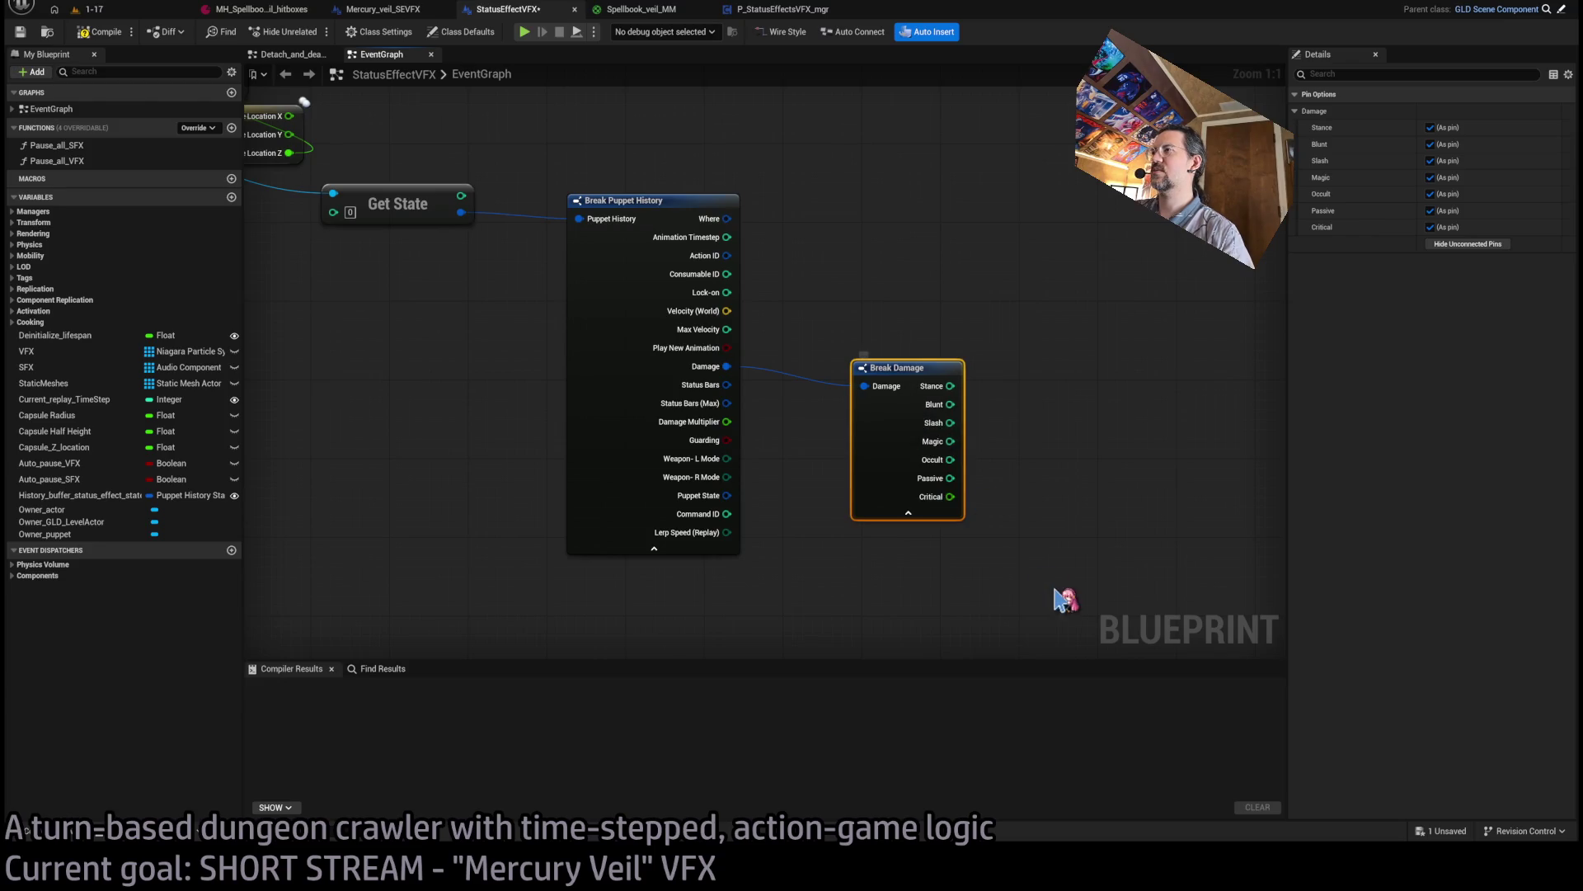
drag(864, 465, 850, 427)
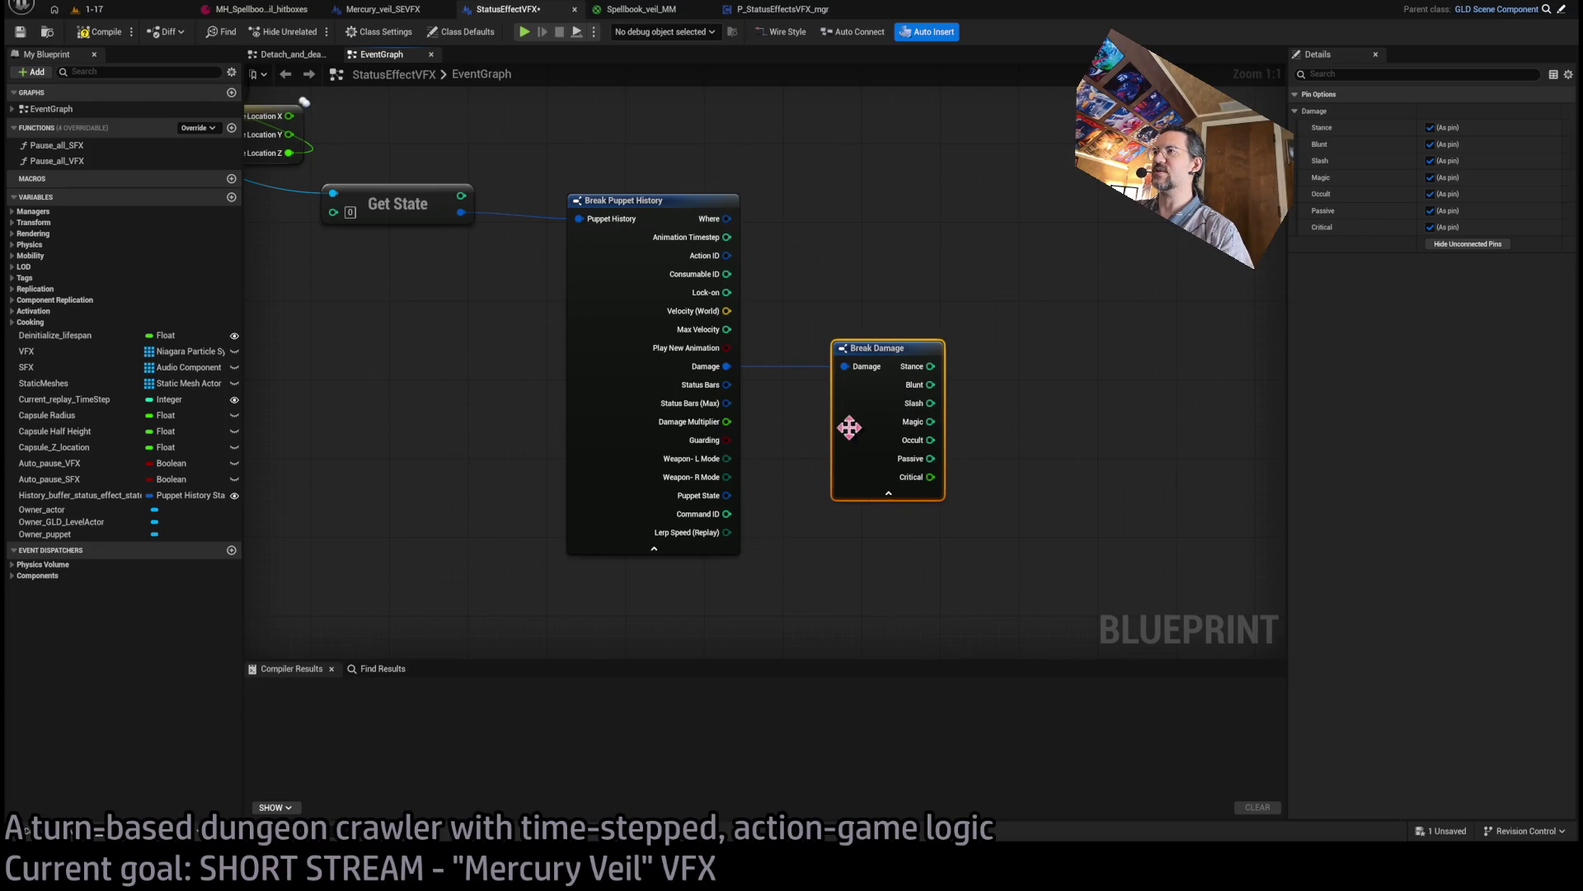
Repeatedly select and deselect the Break Damage node.
click(1035, 353)
drag(957, 279, 817, 582)
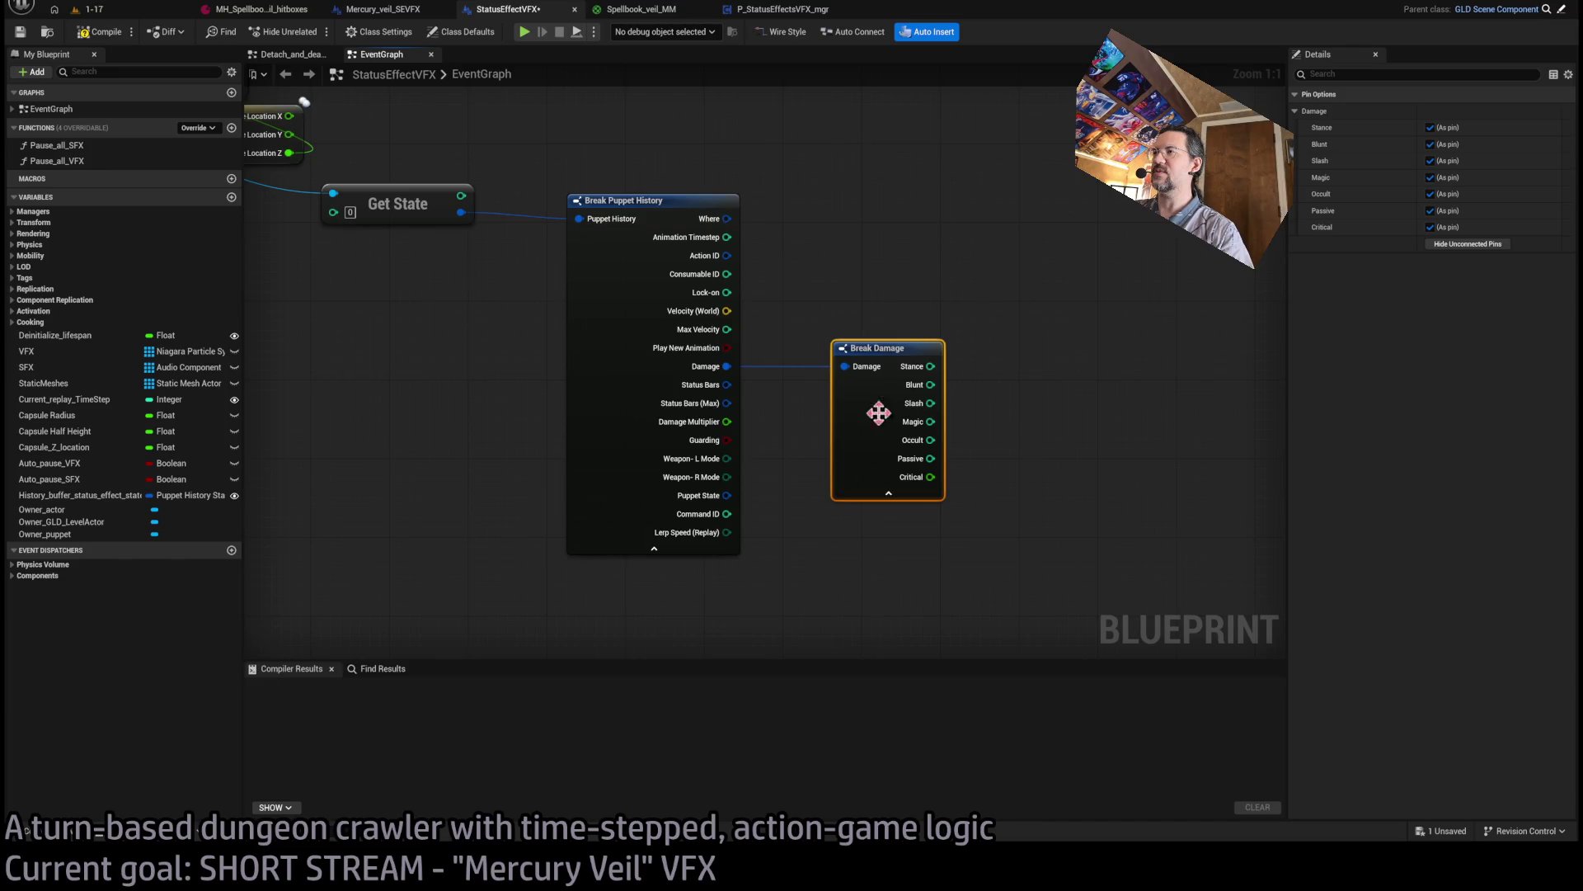
click(785, 407)
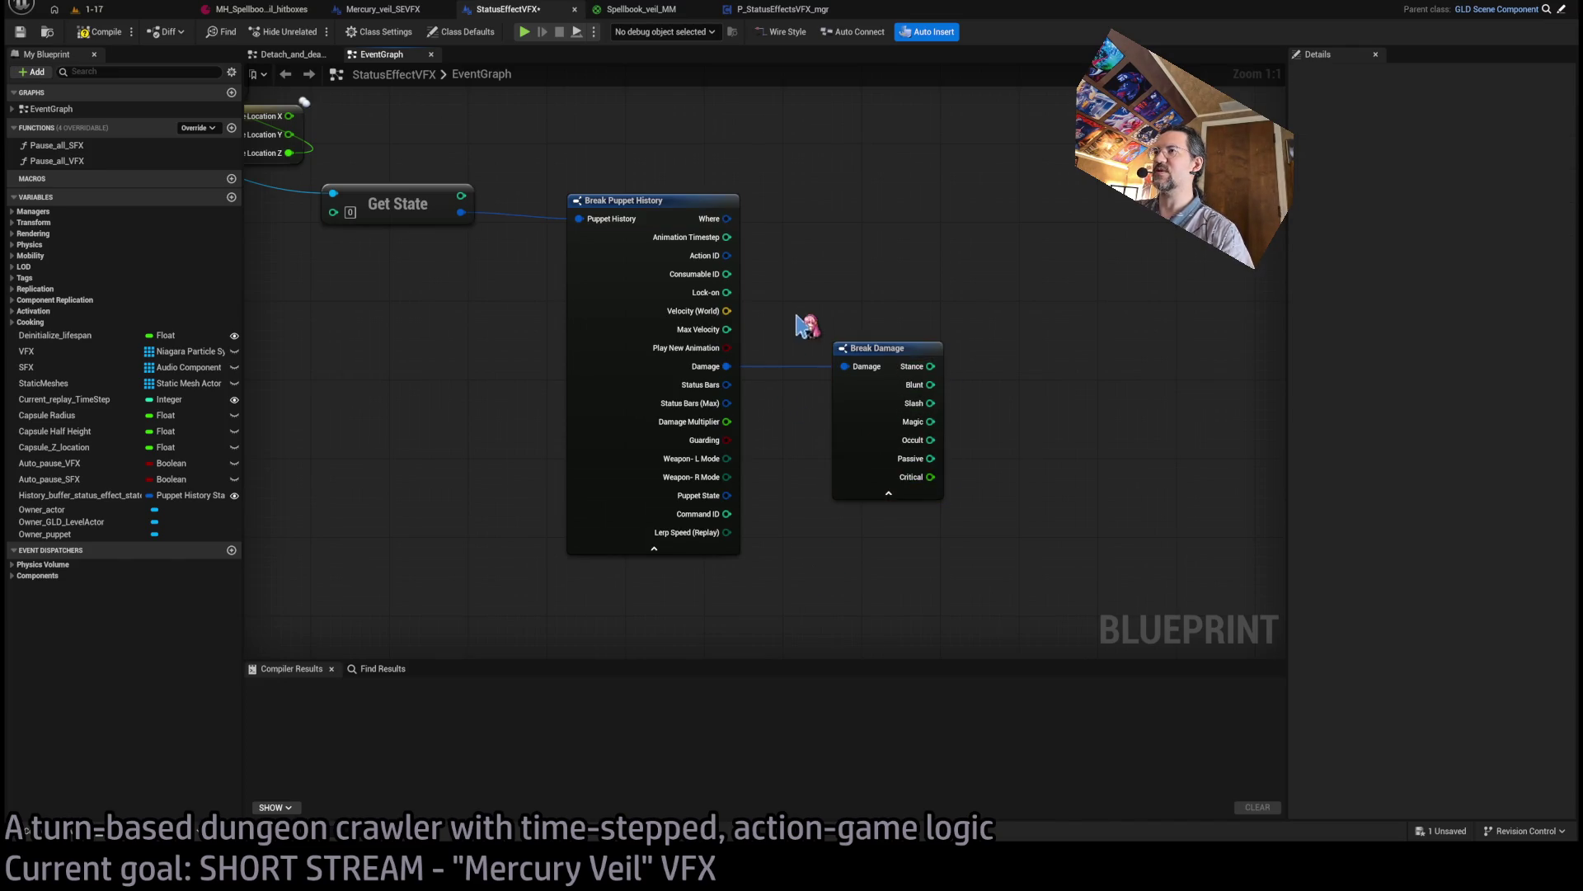
drag(804, 325, 958, 552)
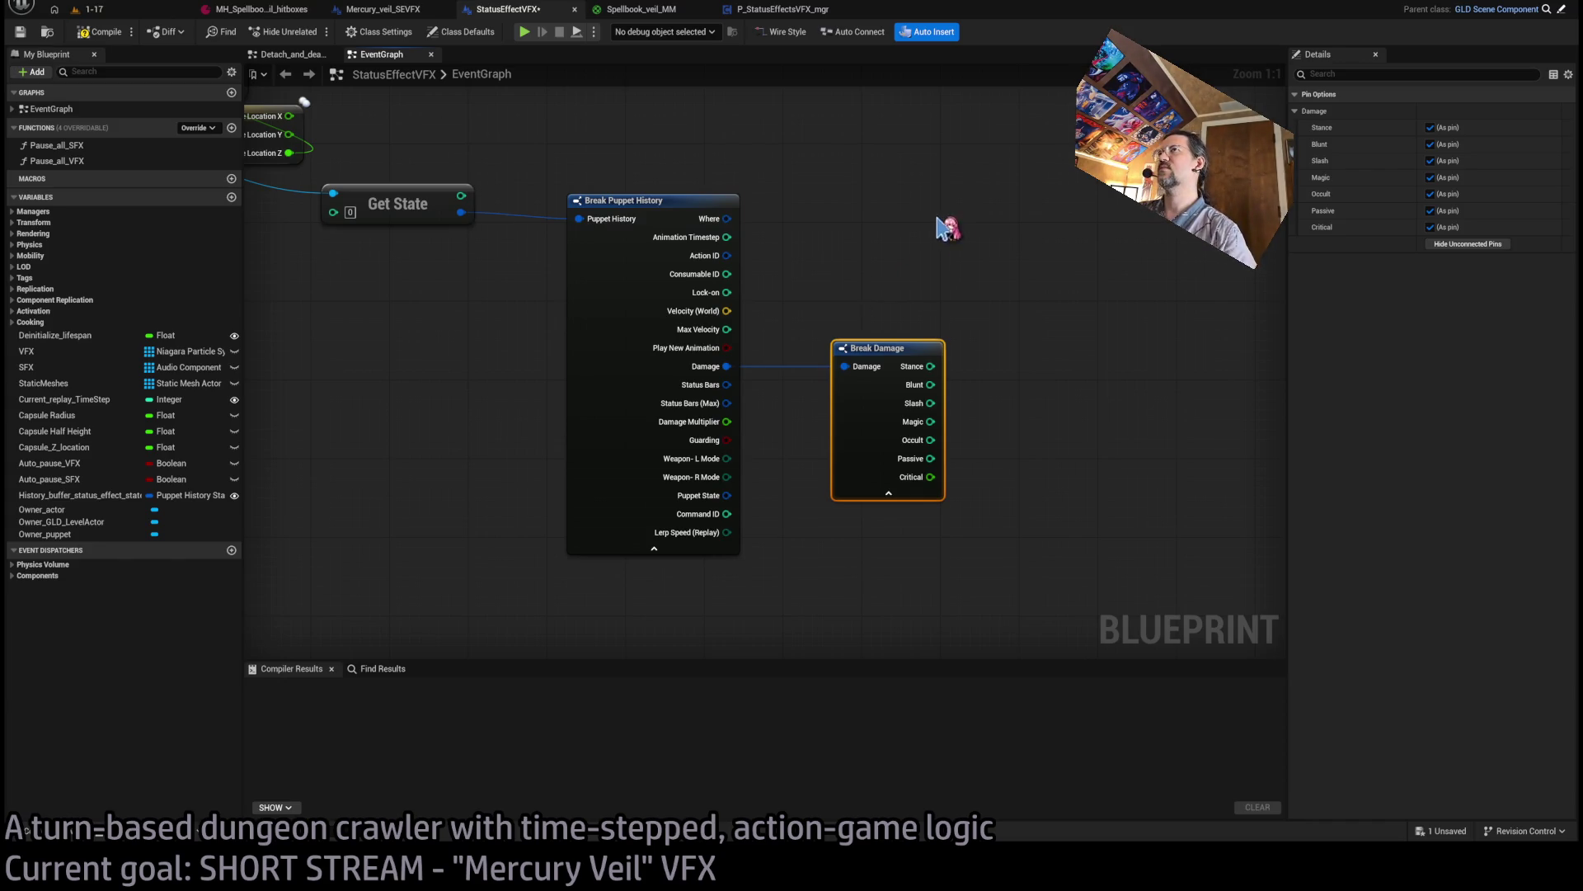
drag(998, 278, 804, 546)
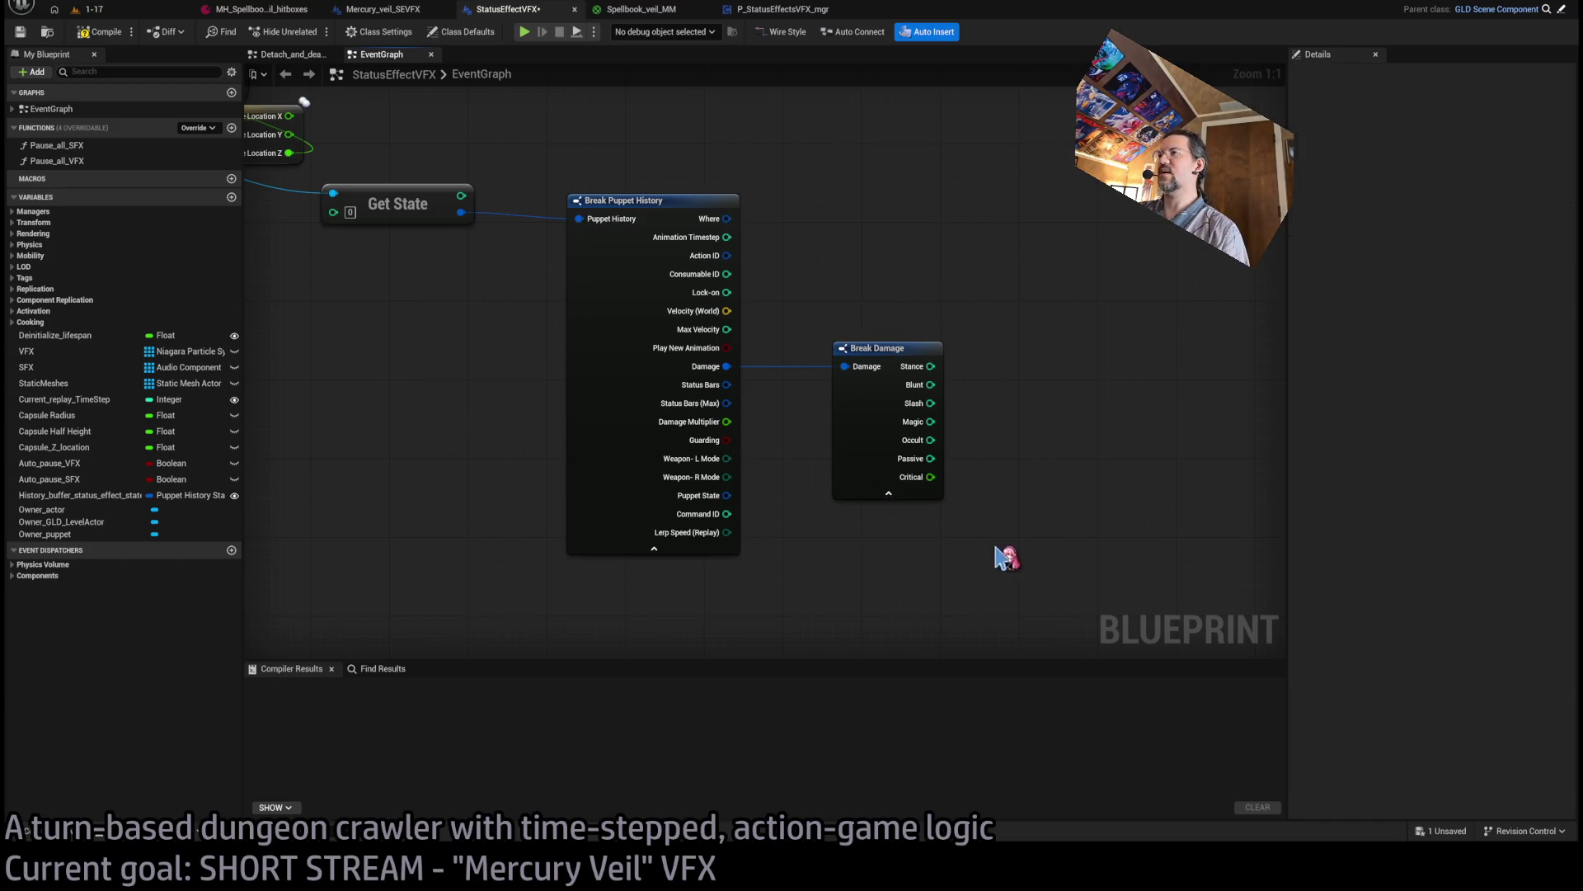
mouse_move(1003, 555)
mouse_down()
mouse_move(799, 307)
mouse_move(1002, 548)
mouse_move(993, 572)
mouse_move(805, 316)
mouse_move(1023, 569)
mouse_up()
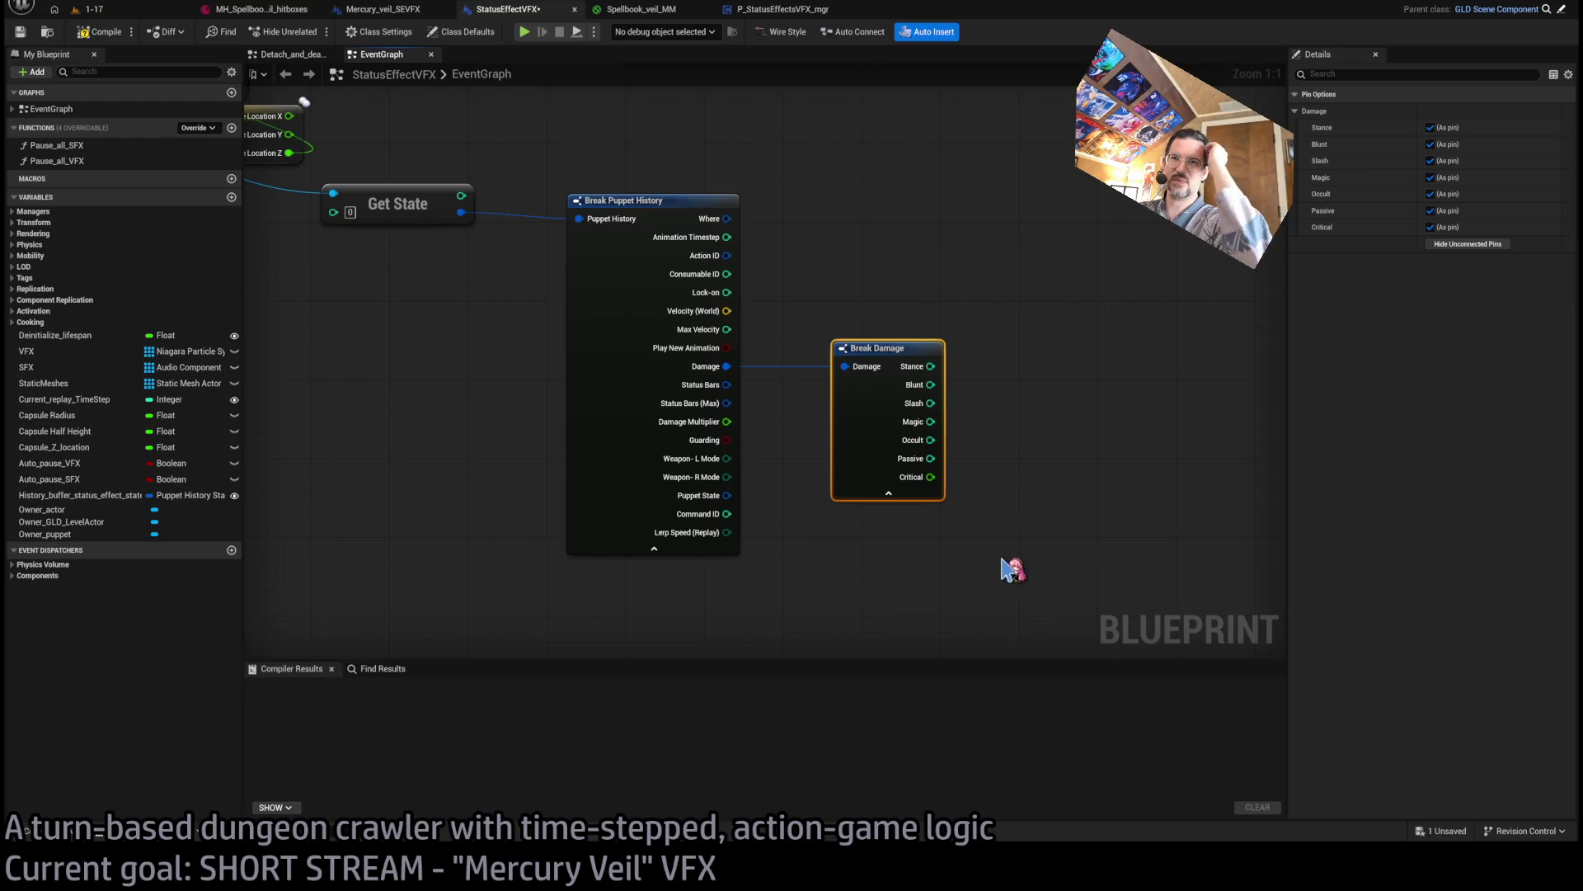
mouse_move(809, 305)
mouse_down()
mouse_move(1021, 572)
mouse_move(811, 326)
mouse_up()
click(961, 558)
click(811, 326)
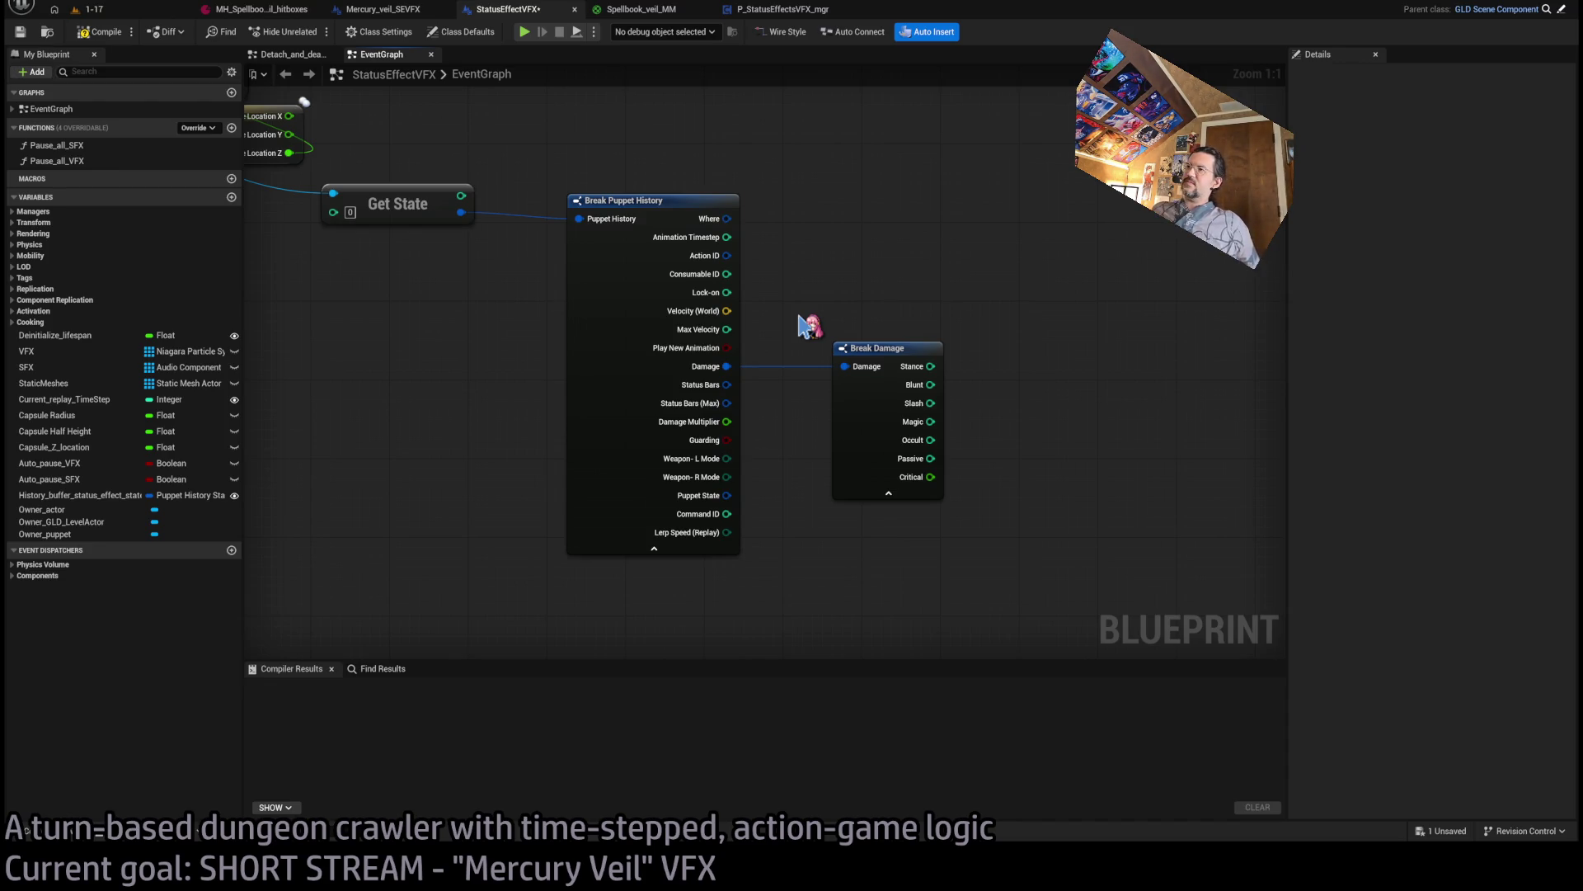
Select Break Damage to inspect its pins, compile StatusEffectVFX, and return to level 1-17.
drag(798, 291, 866, 371)
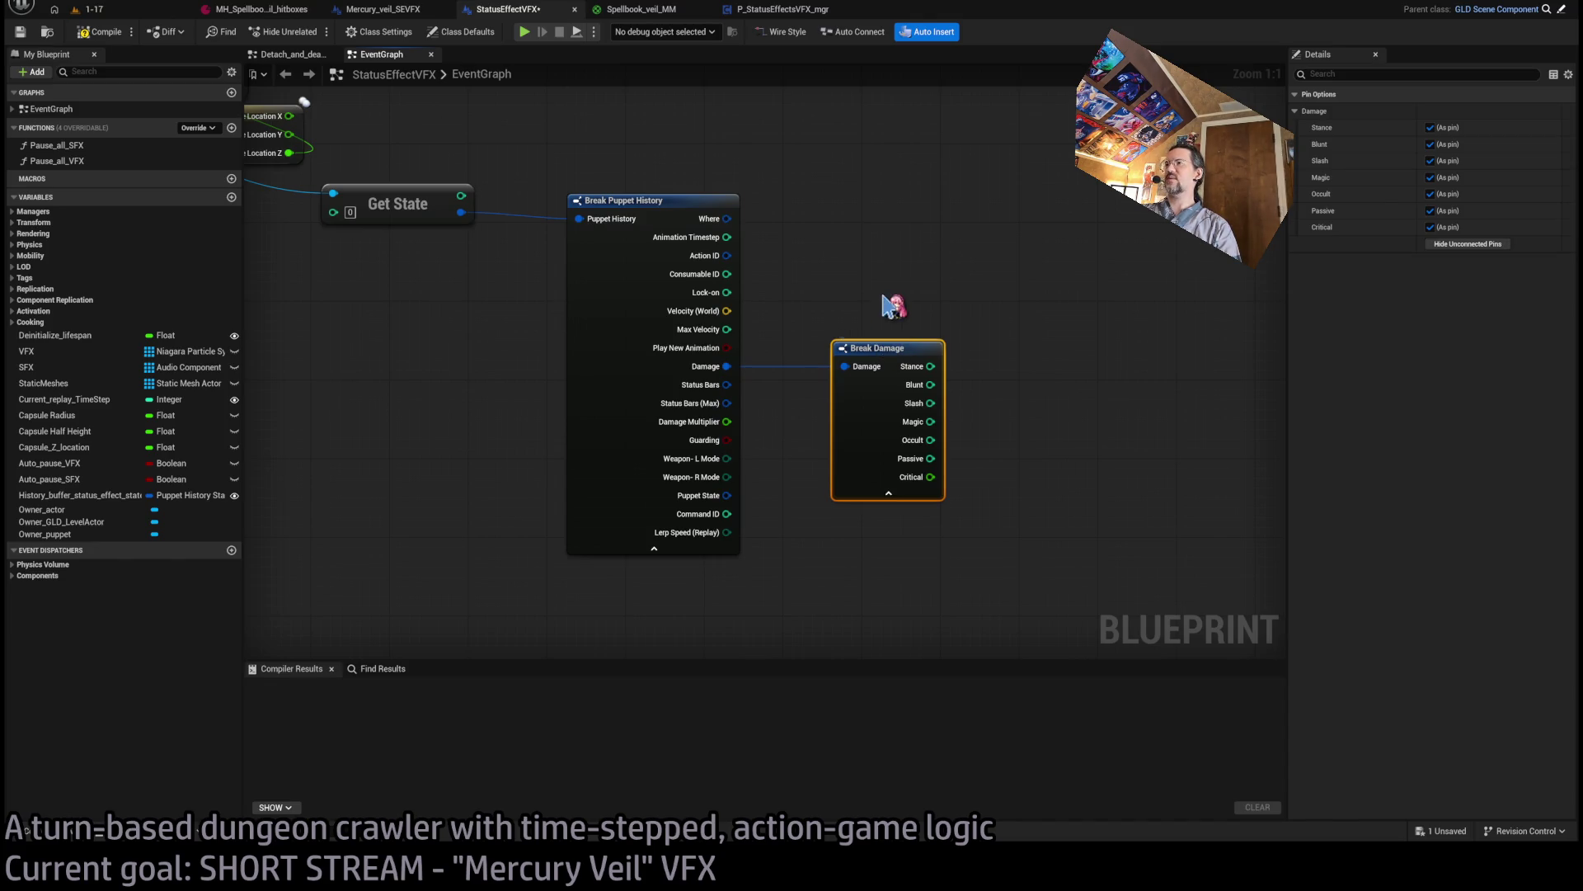
drag(820, 291, 957, 551)
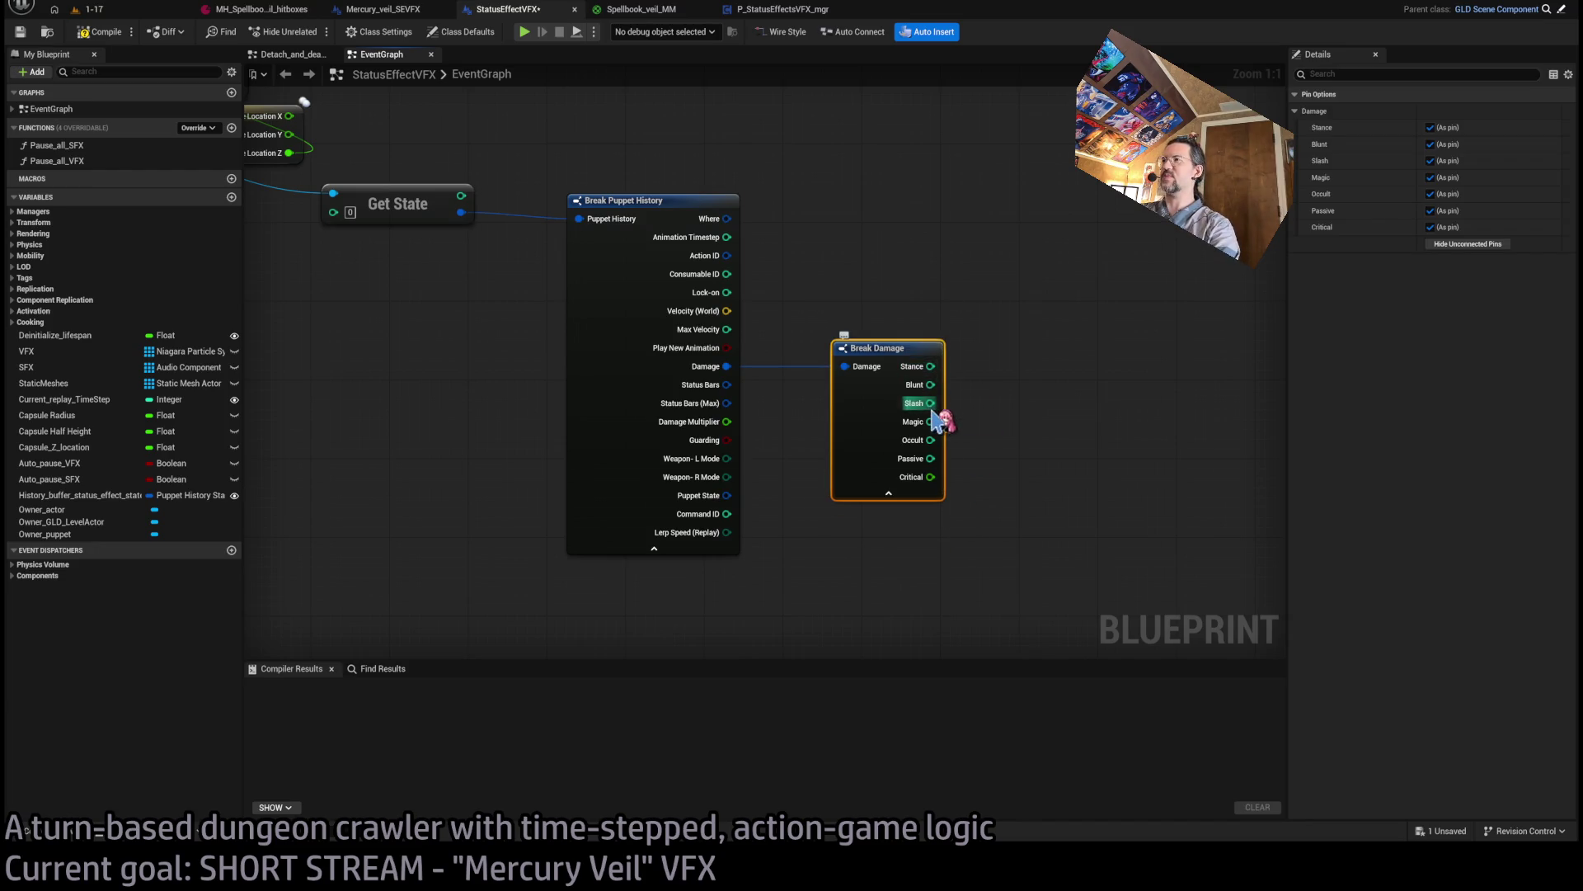
scroll(941, 412, up, 5)
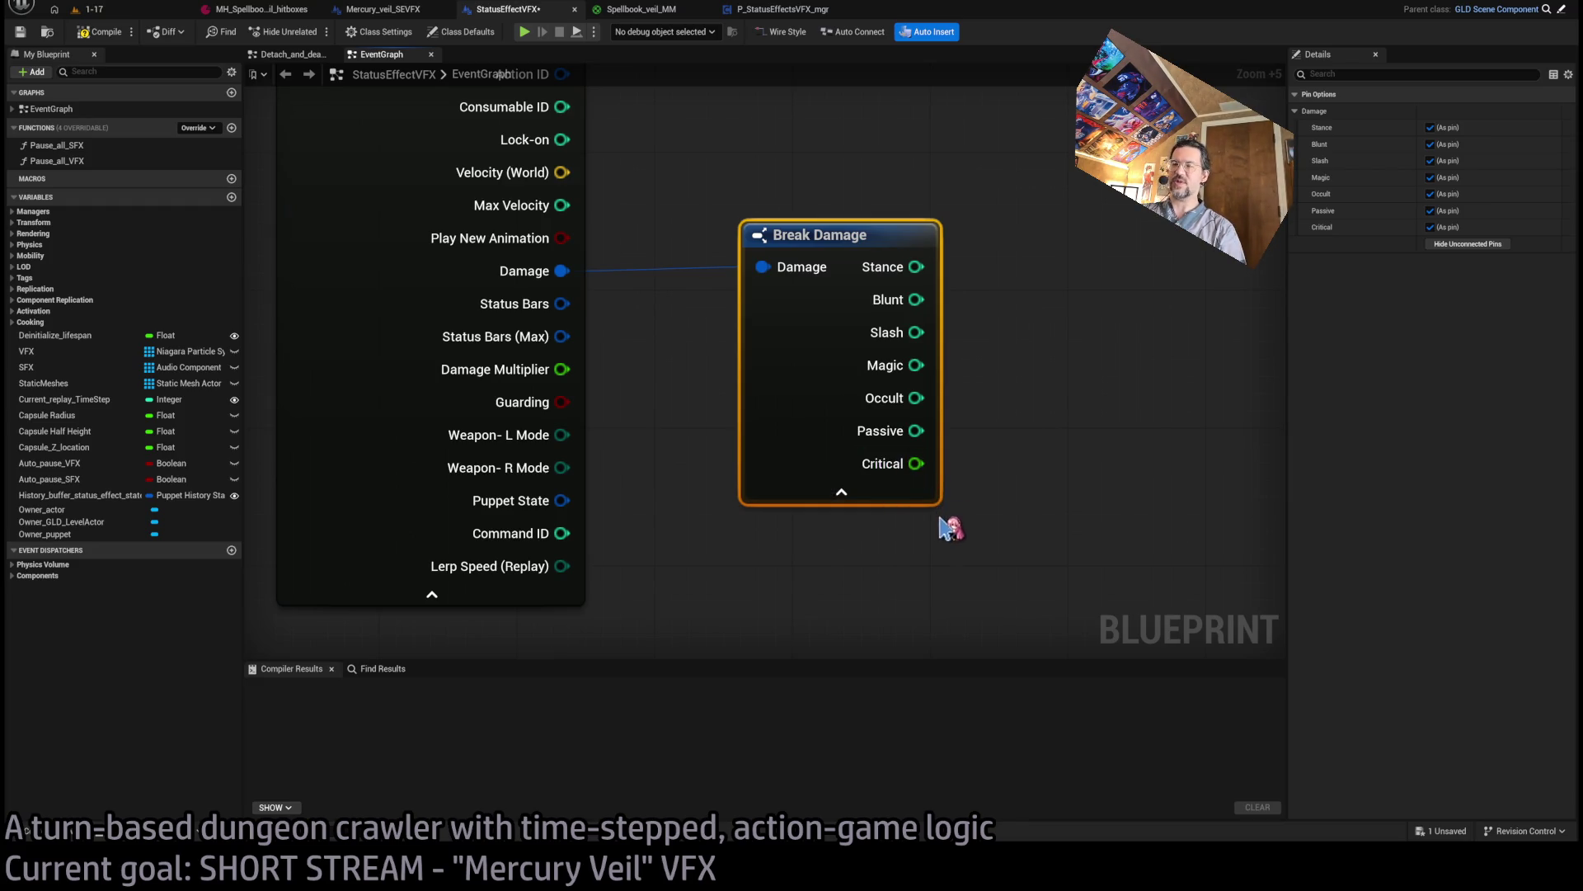
scroll(759, 495, down, 2)
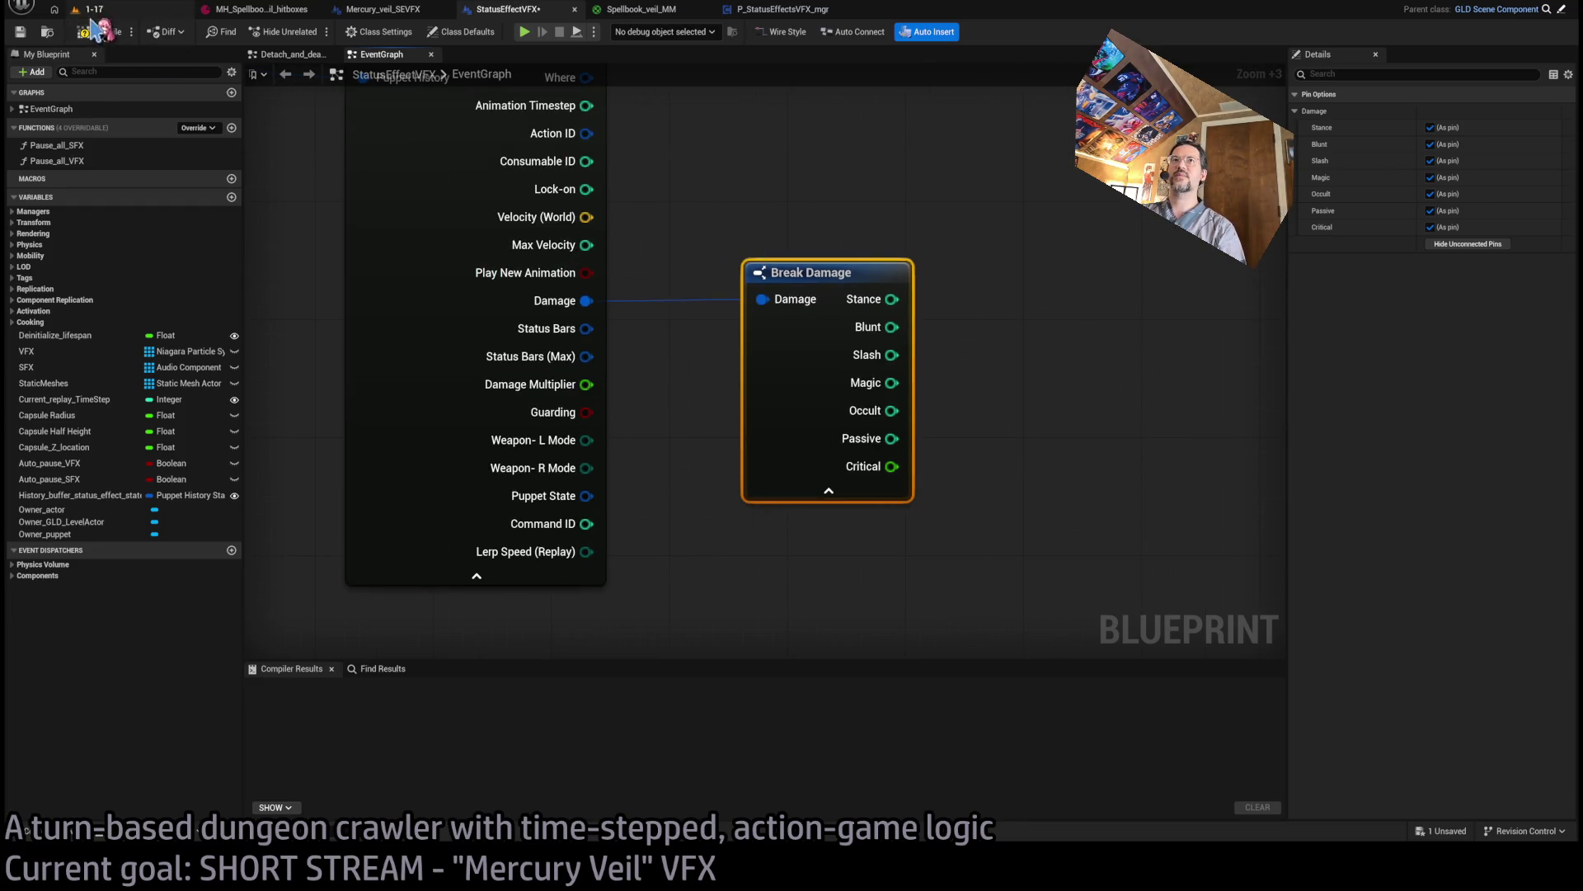
click(97, 32)
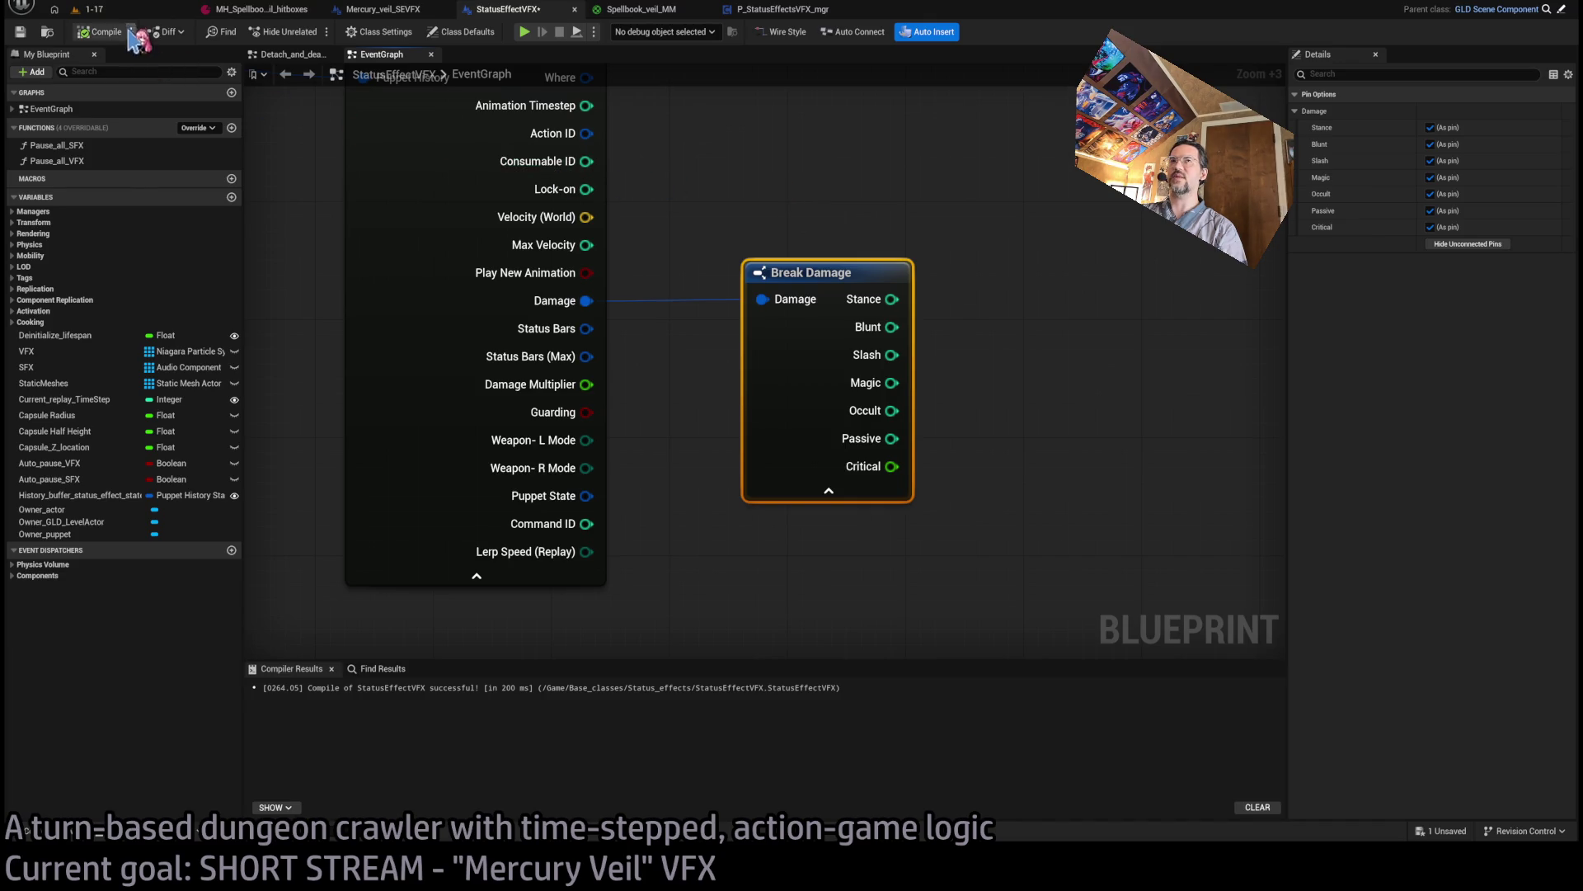
click(91, 9)
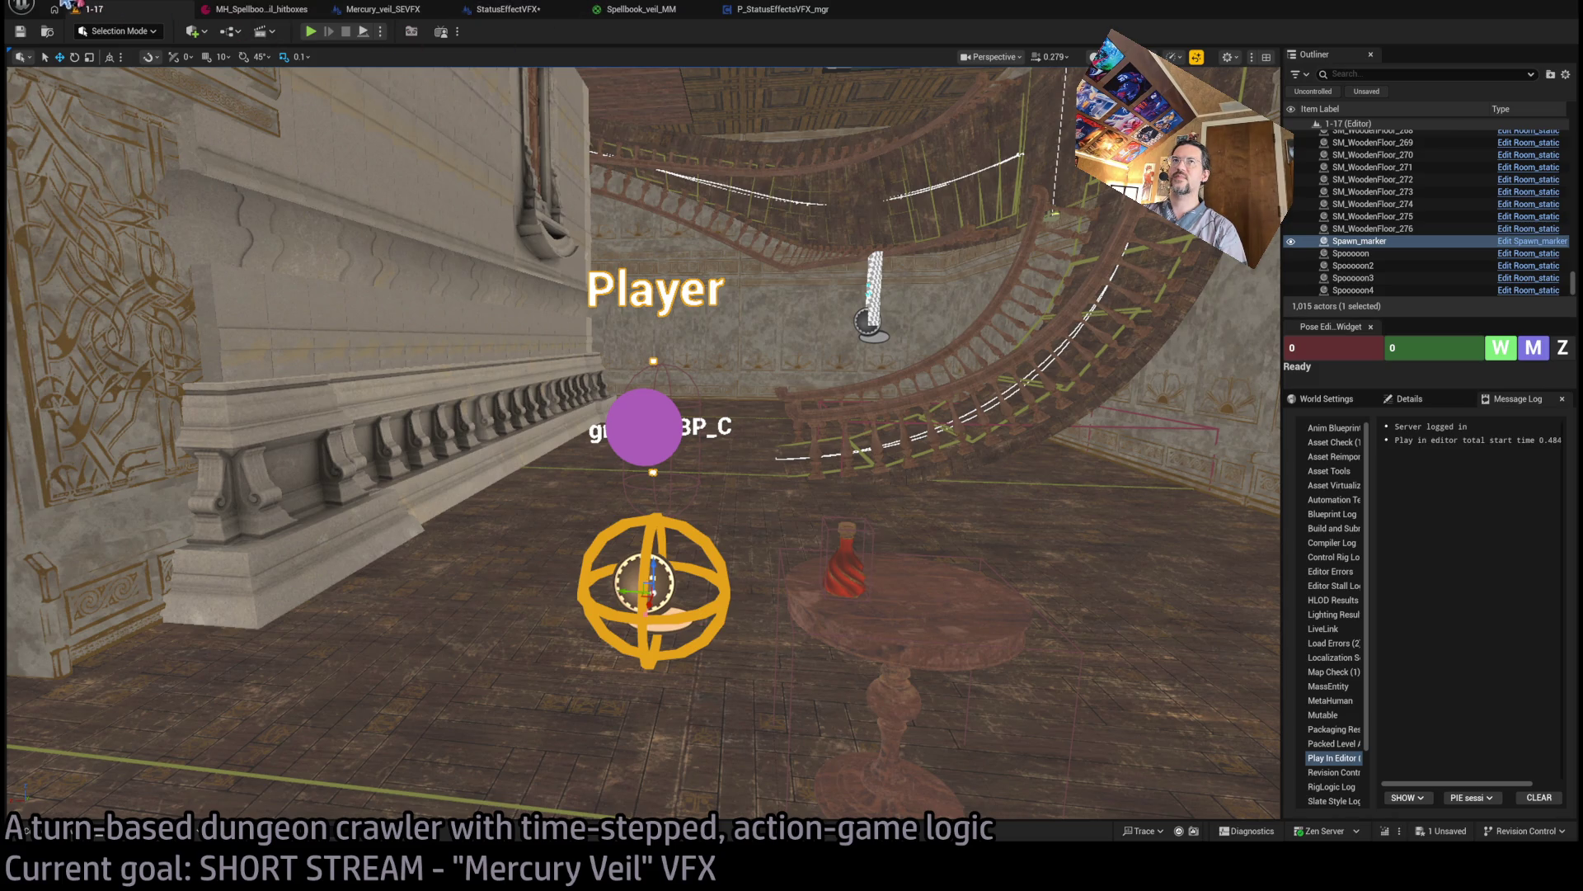
Save all unsaved changes with Ctrl+Shift+S.
key(ctrl+shift+s)
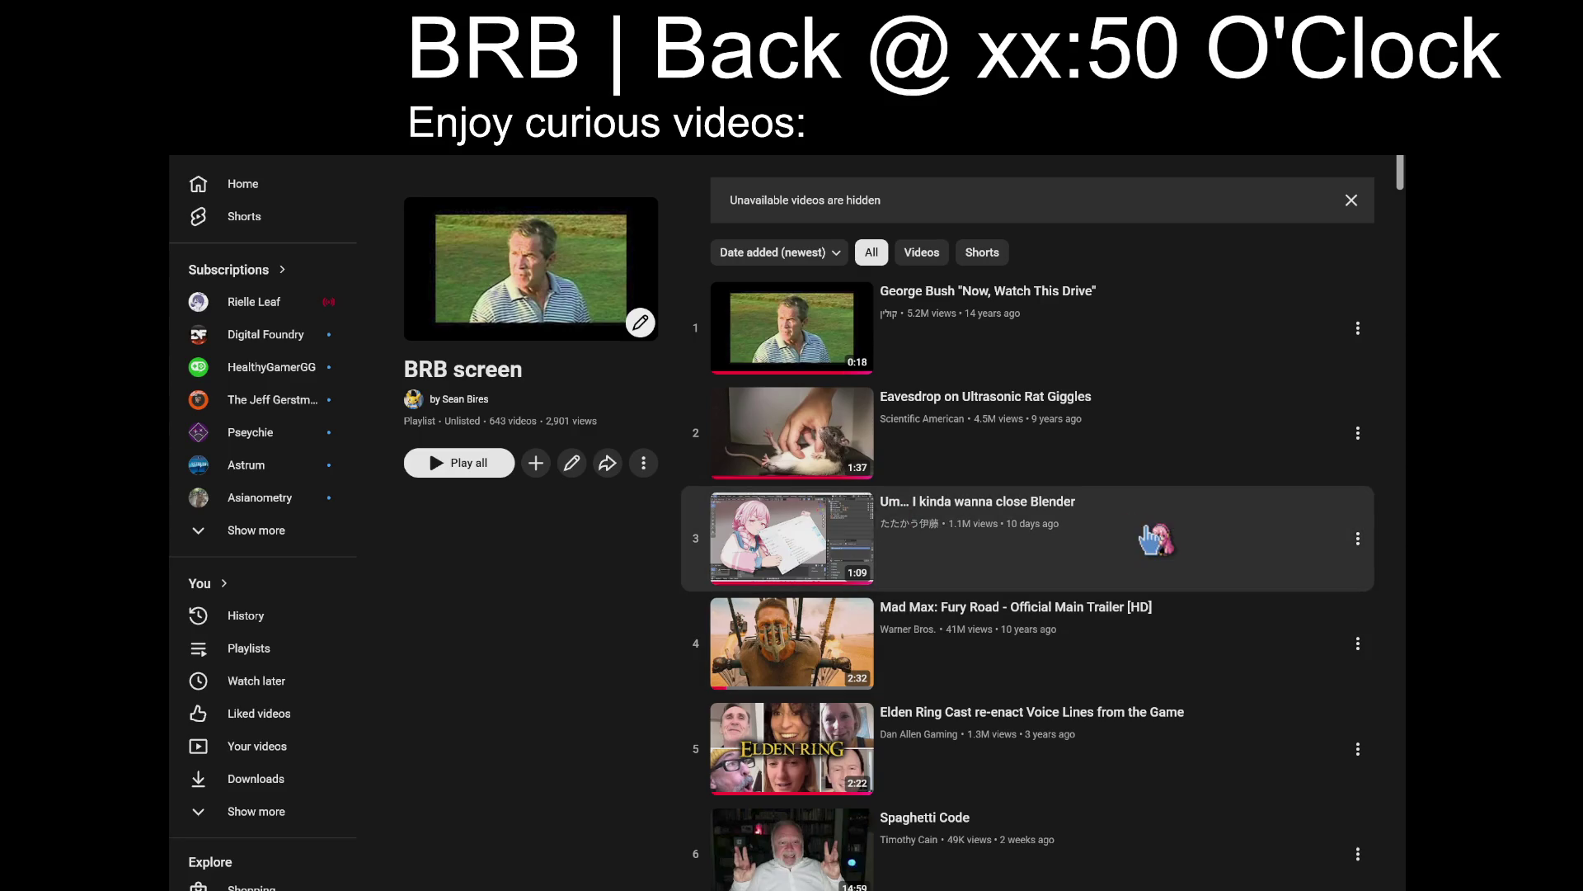
Scroll the BRB screen playlist to item 104 and play The Spielberg Oner (7:58).
drag(1399, 175, 1399, 883)
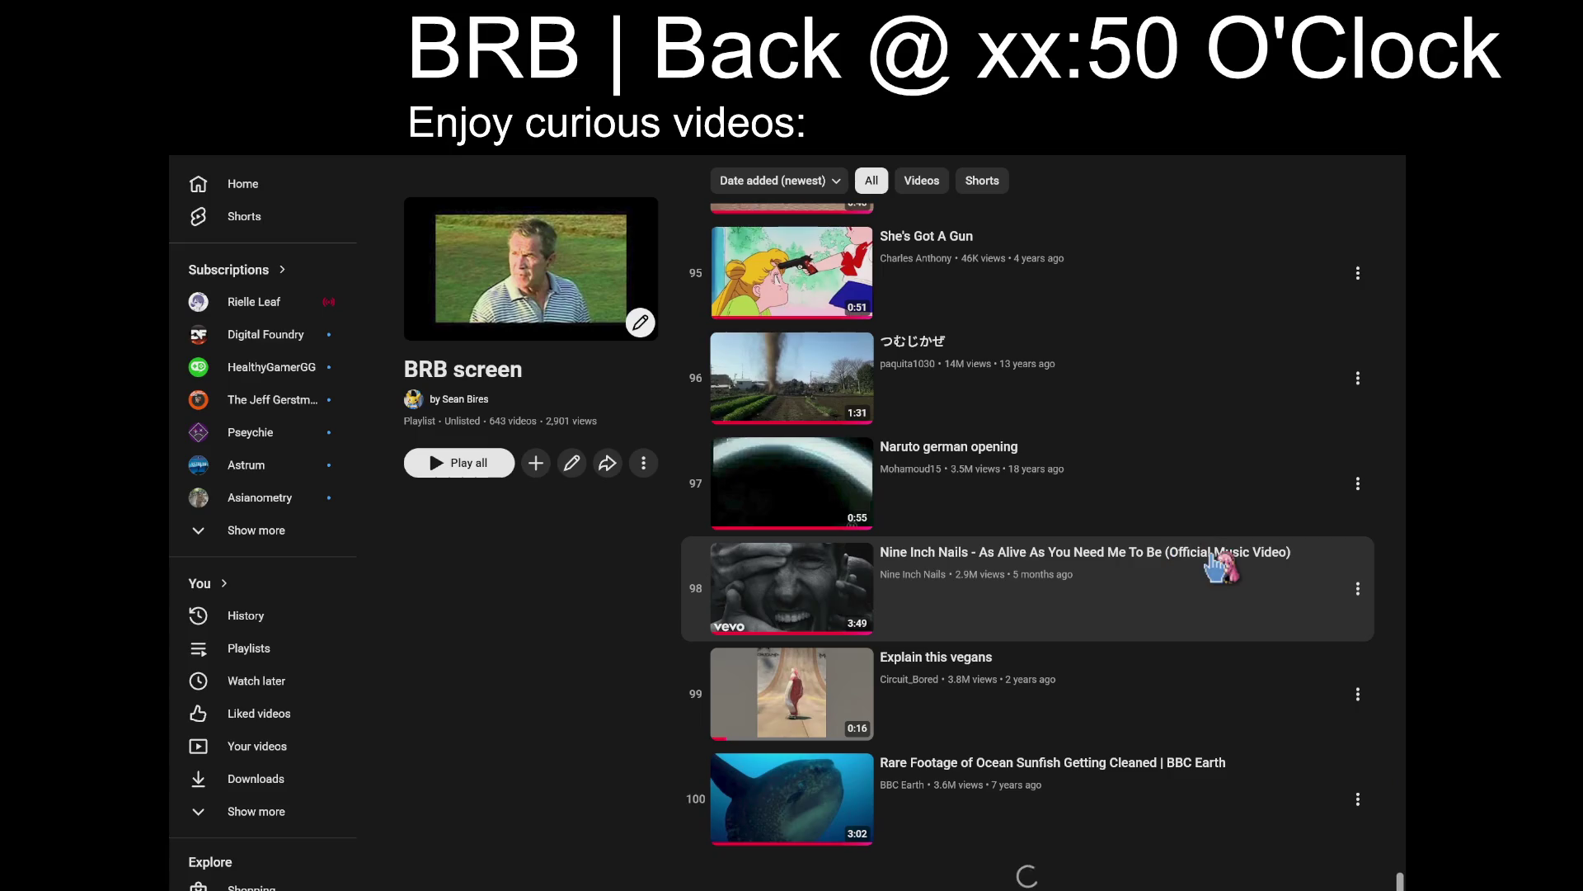
scroll(1255, 583, down, 15)
scroll(1324, 523, up, 15)
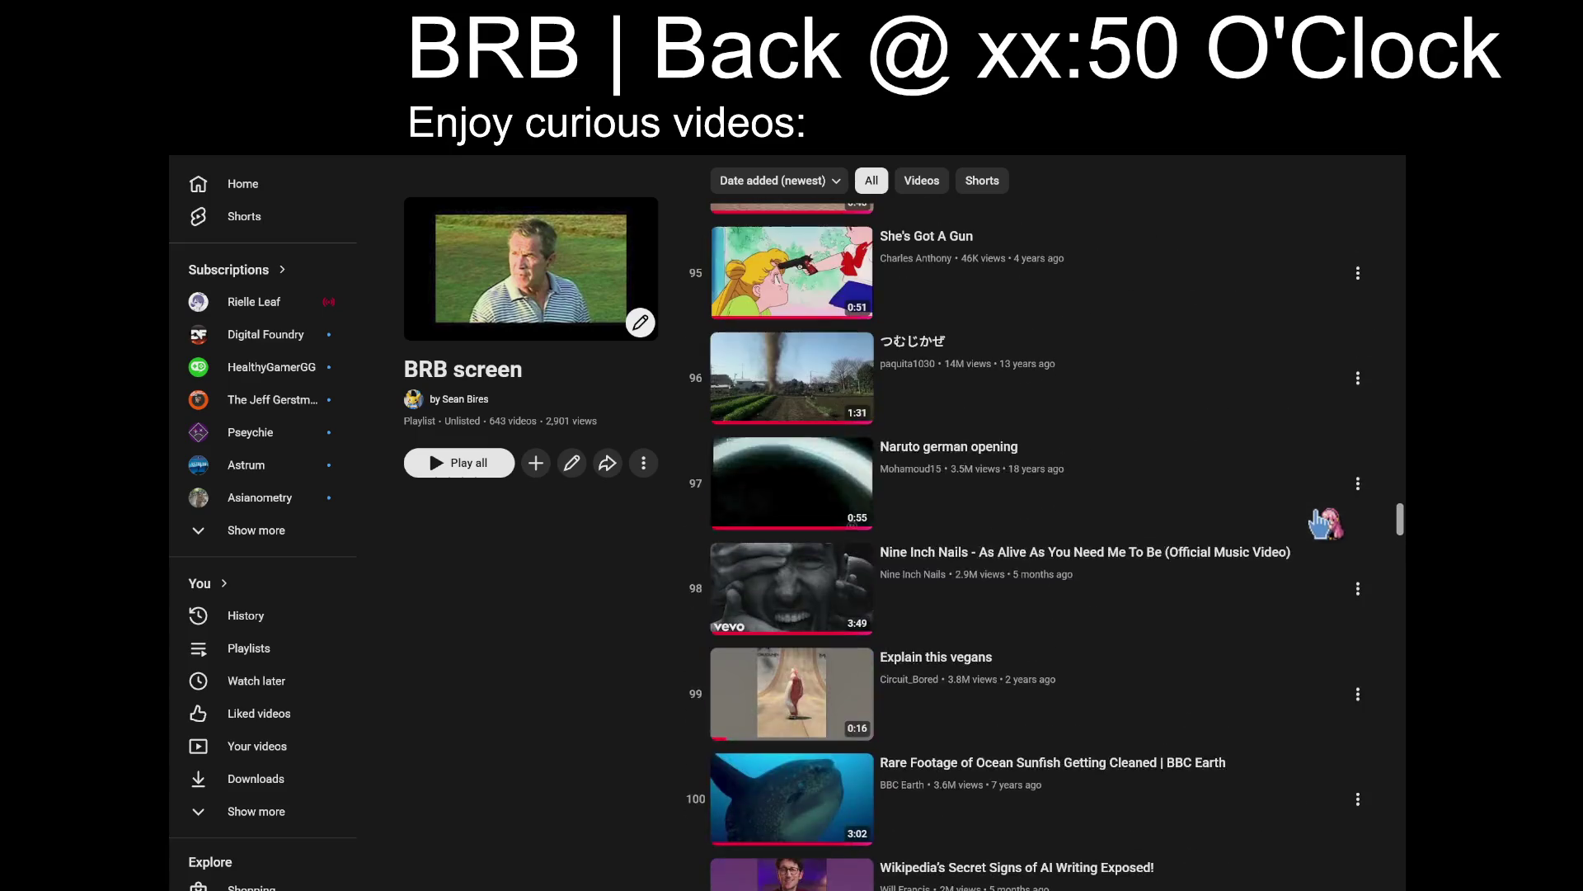
scroll(1210, 521, down, 3)
scroll(1211, 520, up, 2)
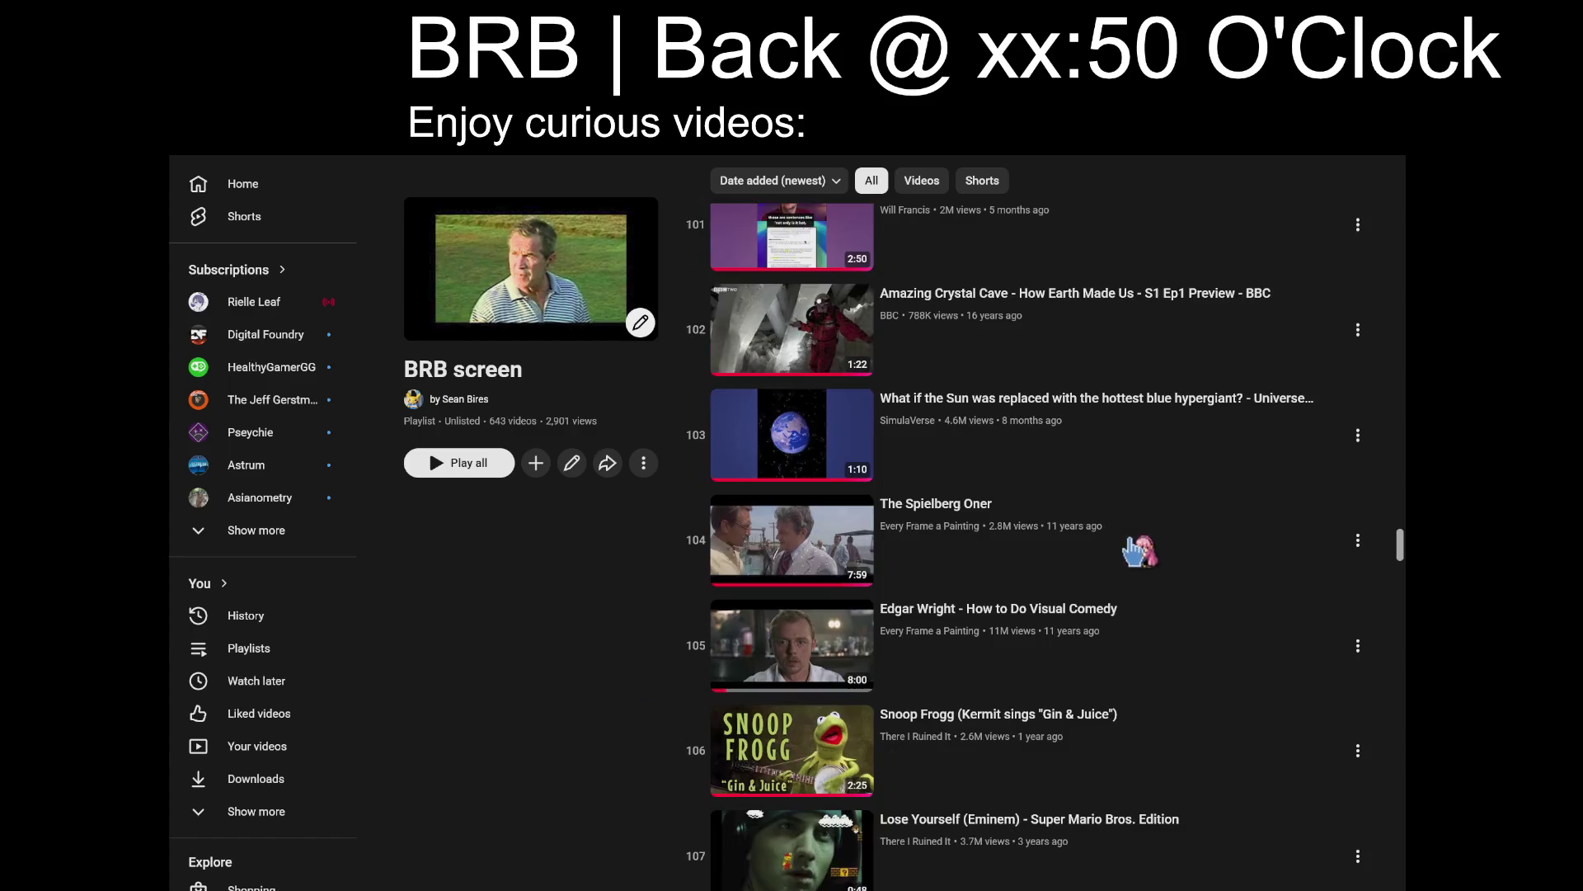
scroll(1138, 550, down, 5)
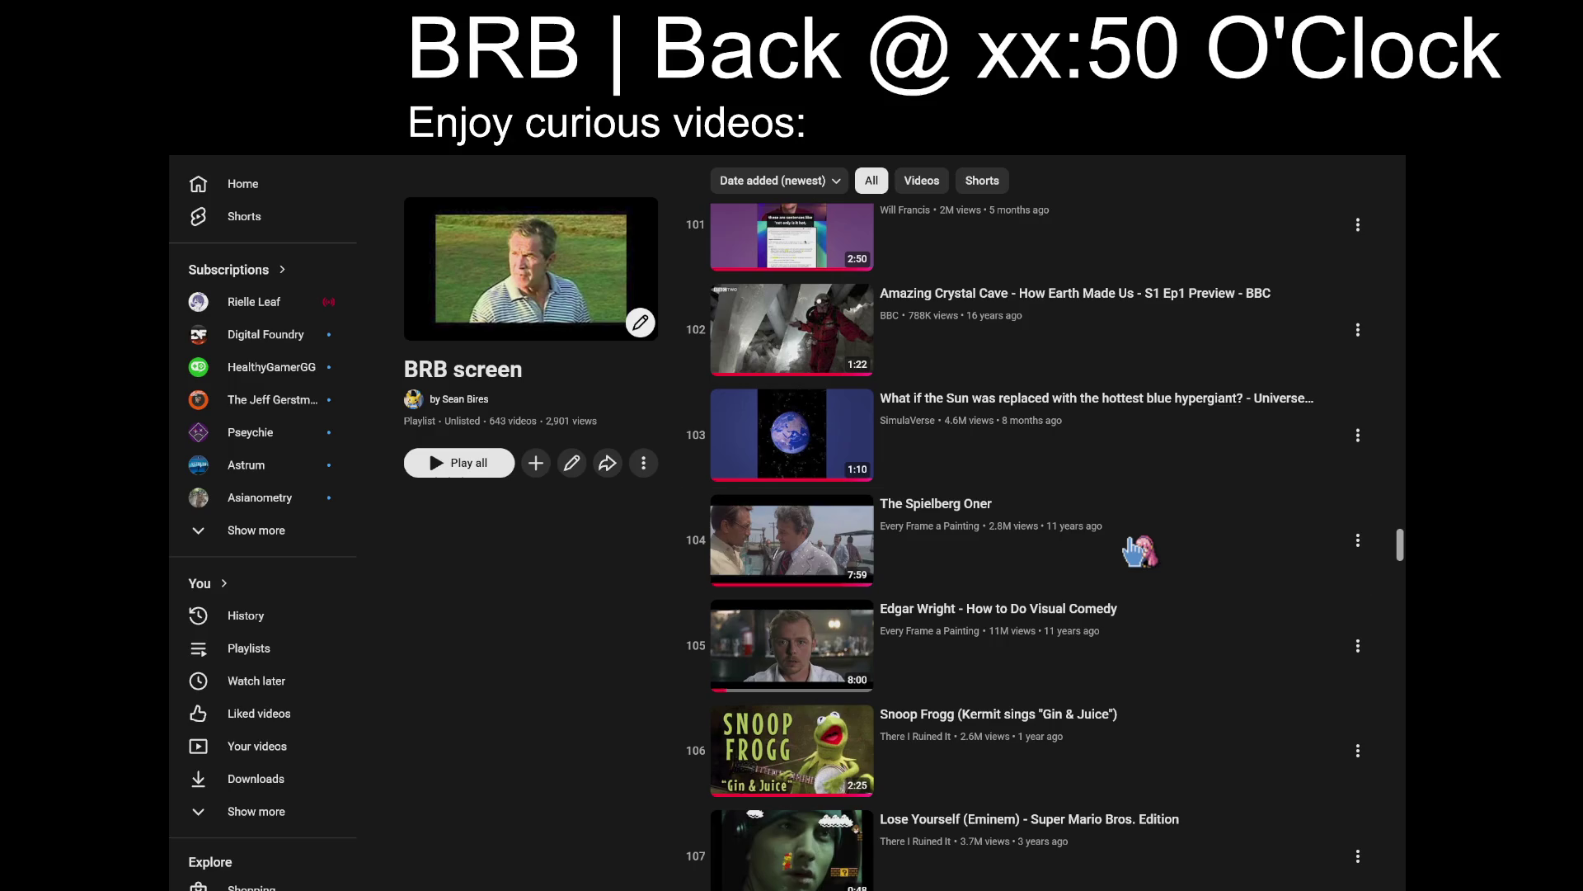
click(767, 771)
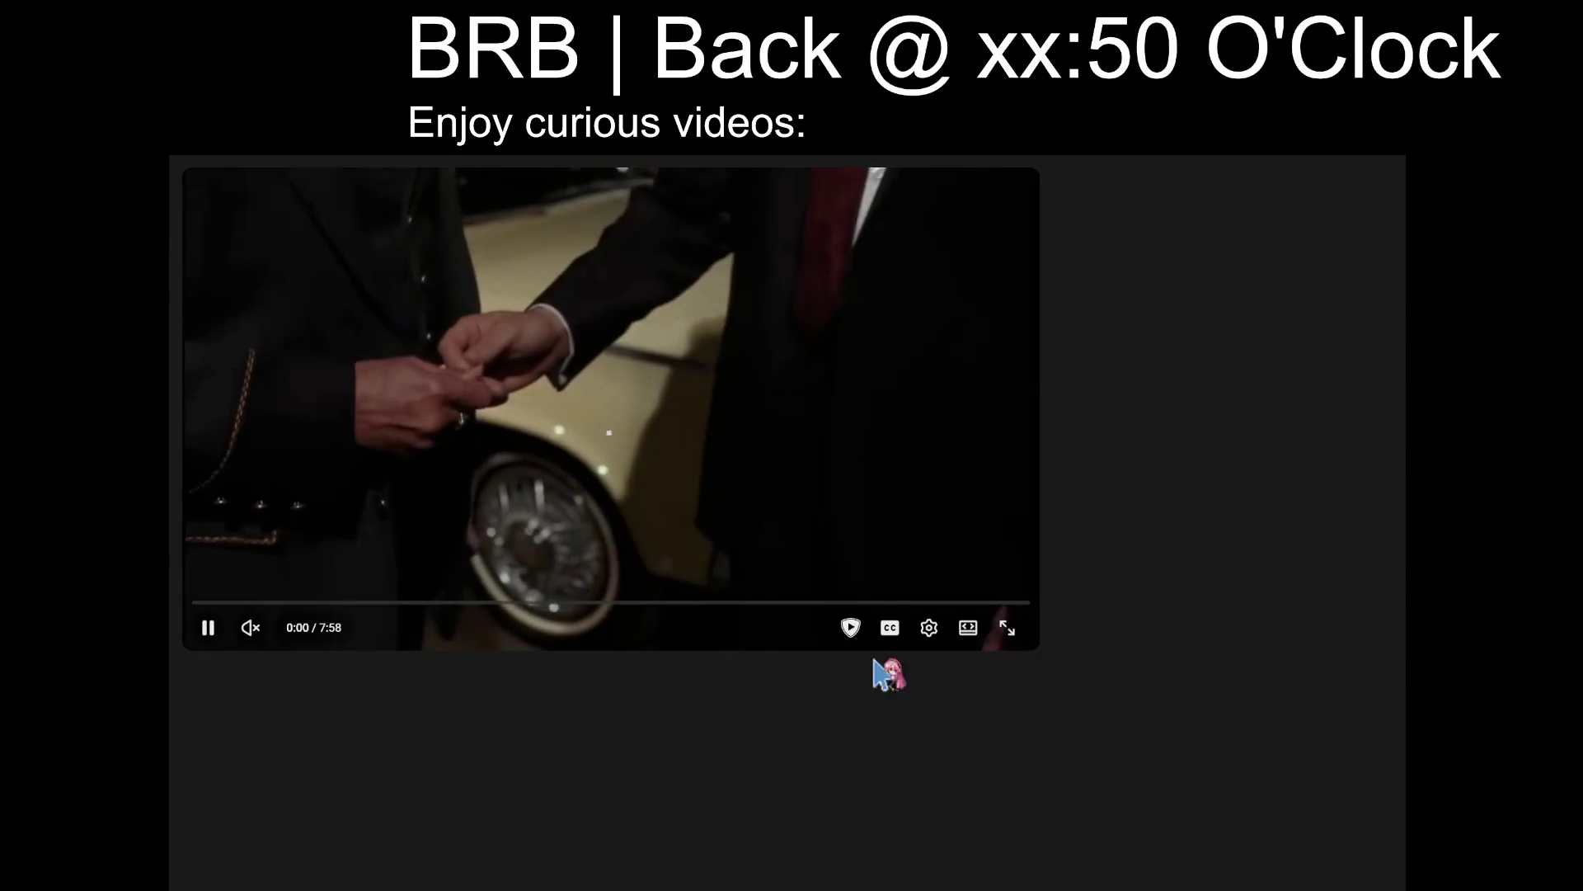
Pause The Spielberg Oner, switch to theater view, widen the window, enable shuffle, and resume.
key(k)
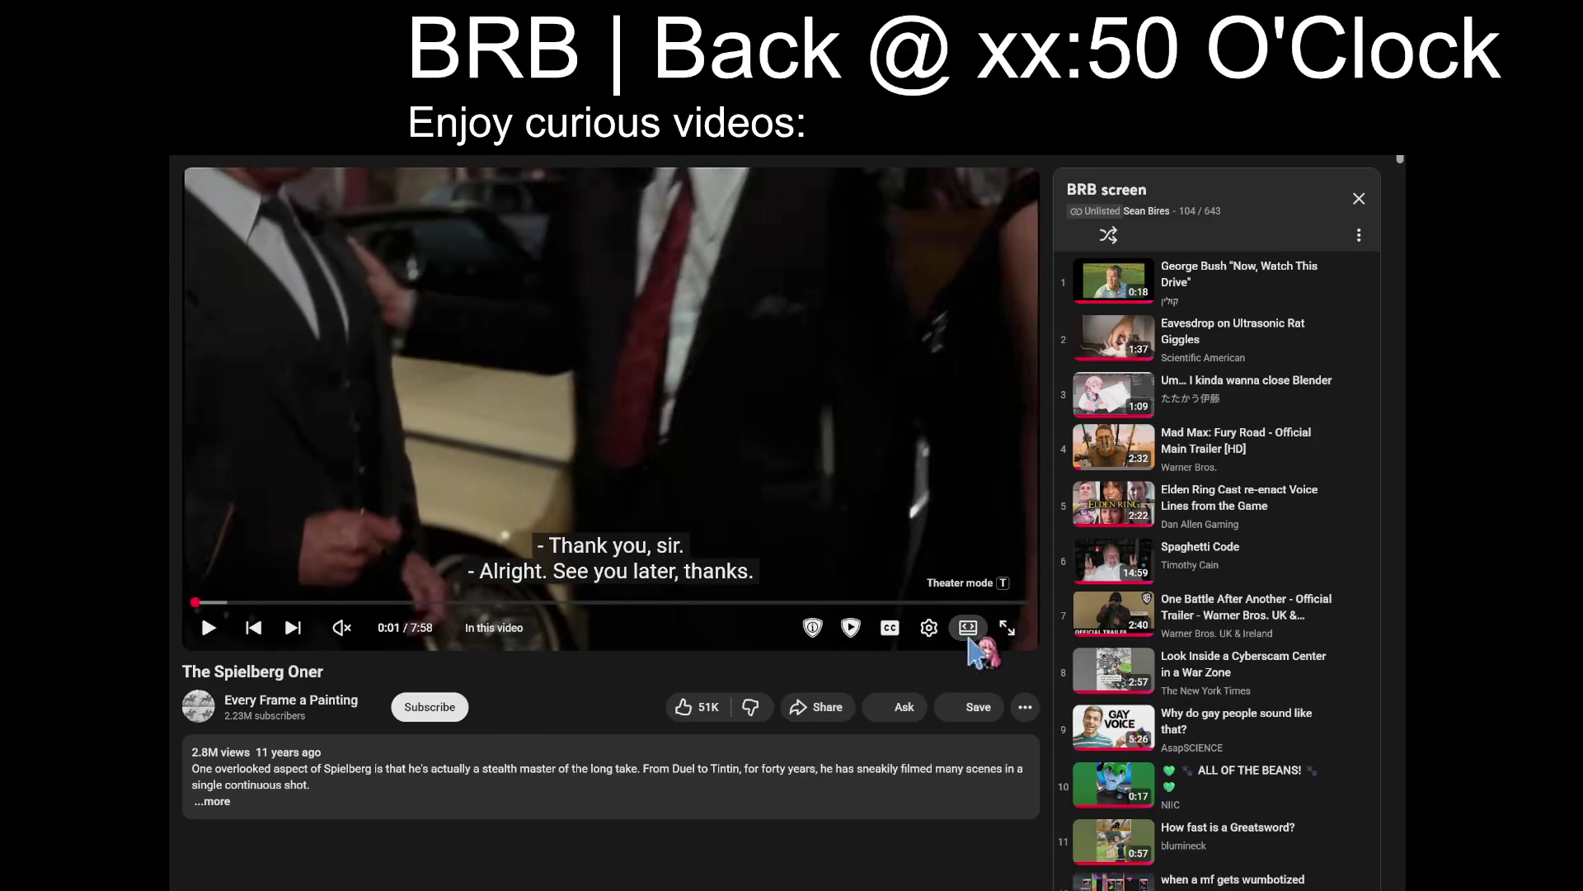
click(969, 631)
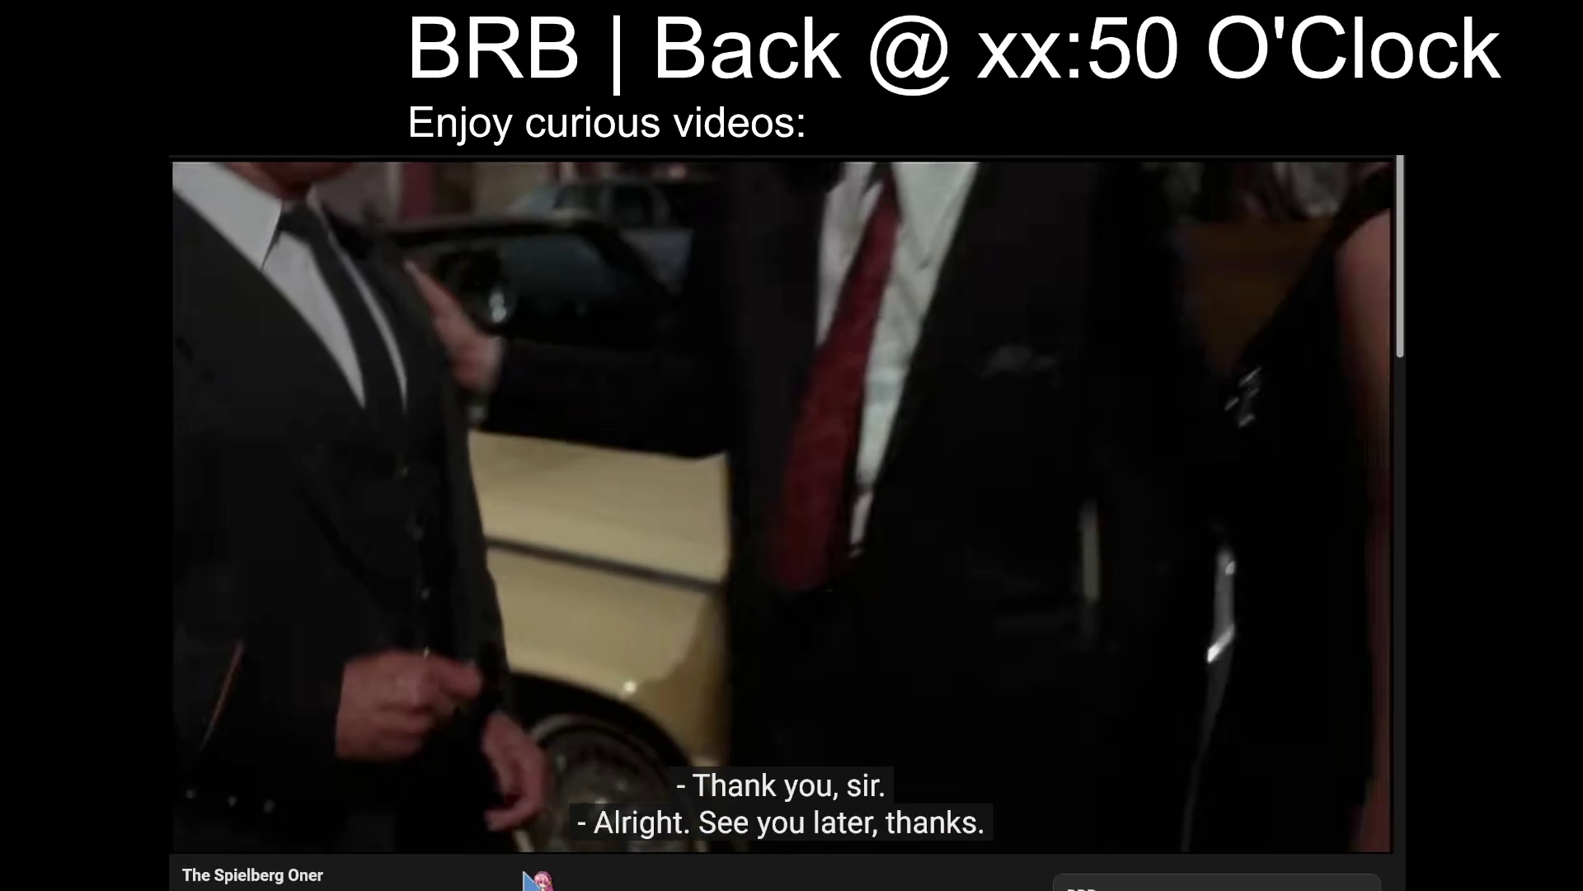
drag(1402, 827, 1557, 827)
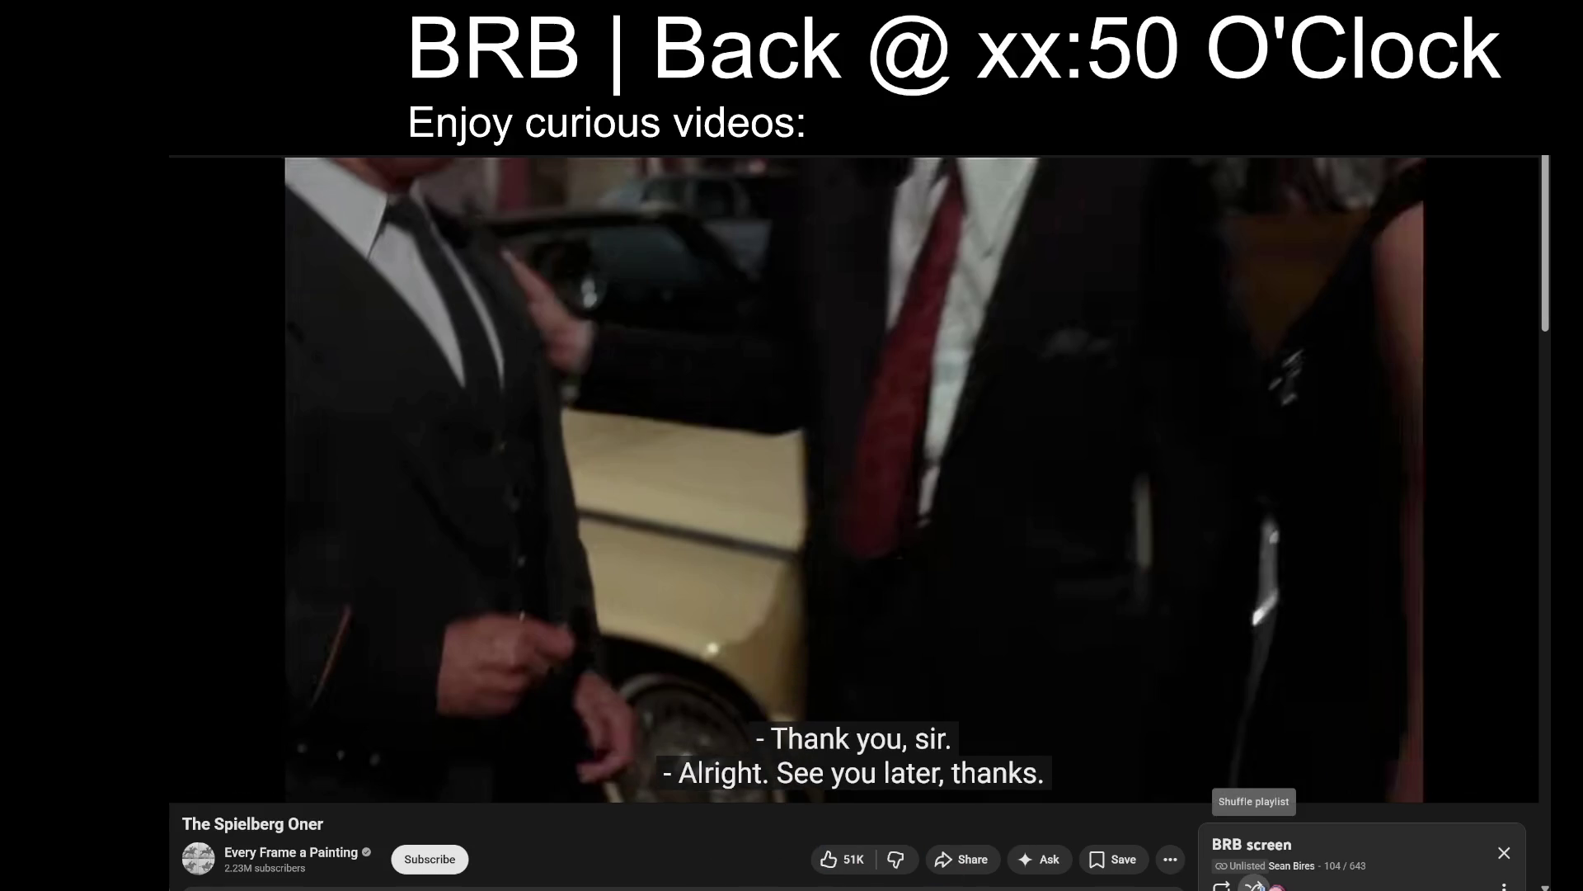
click(1254, 885)
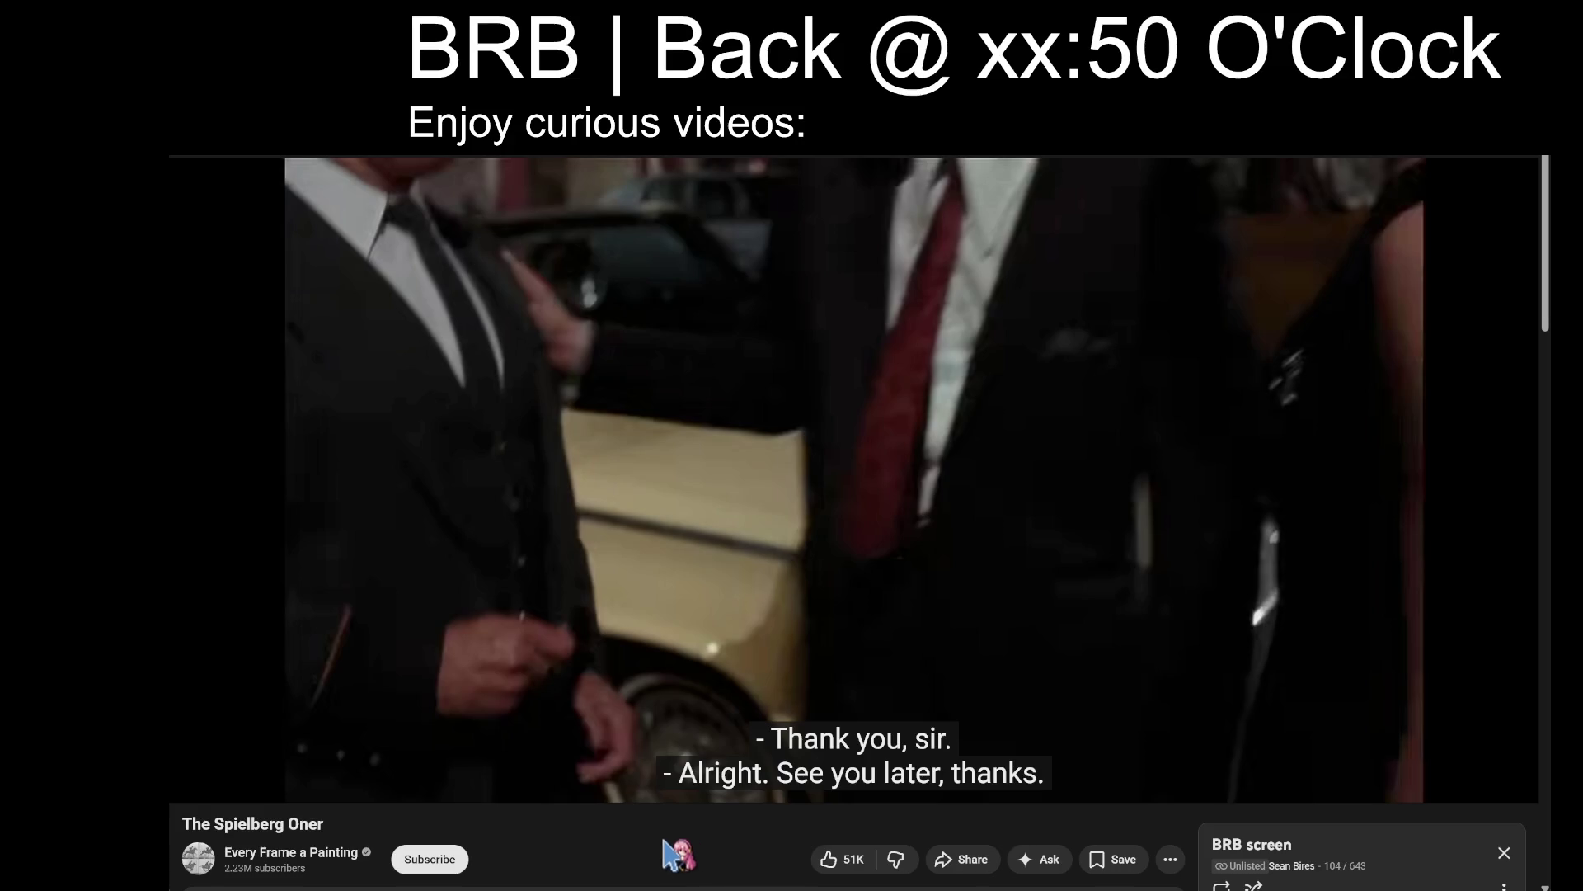
click(478, 581)
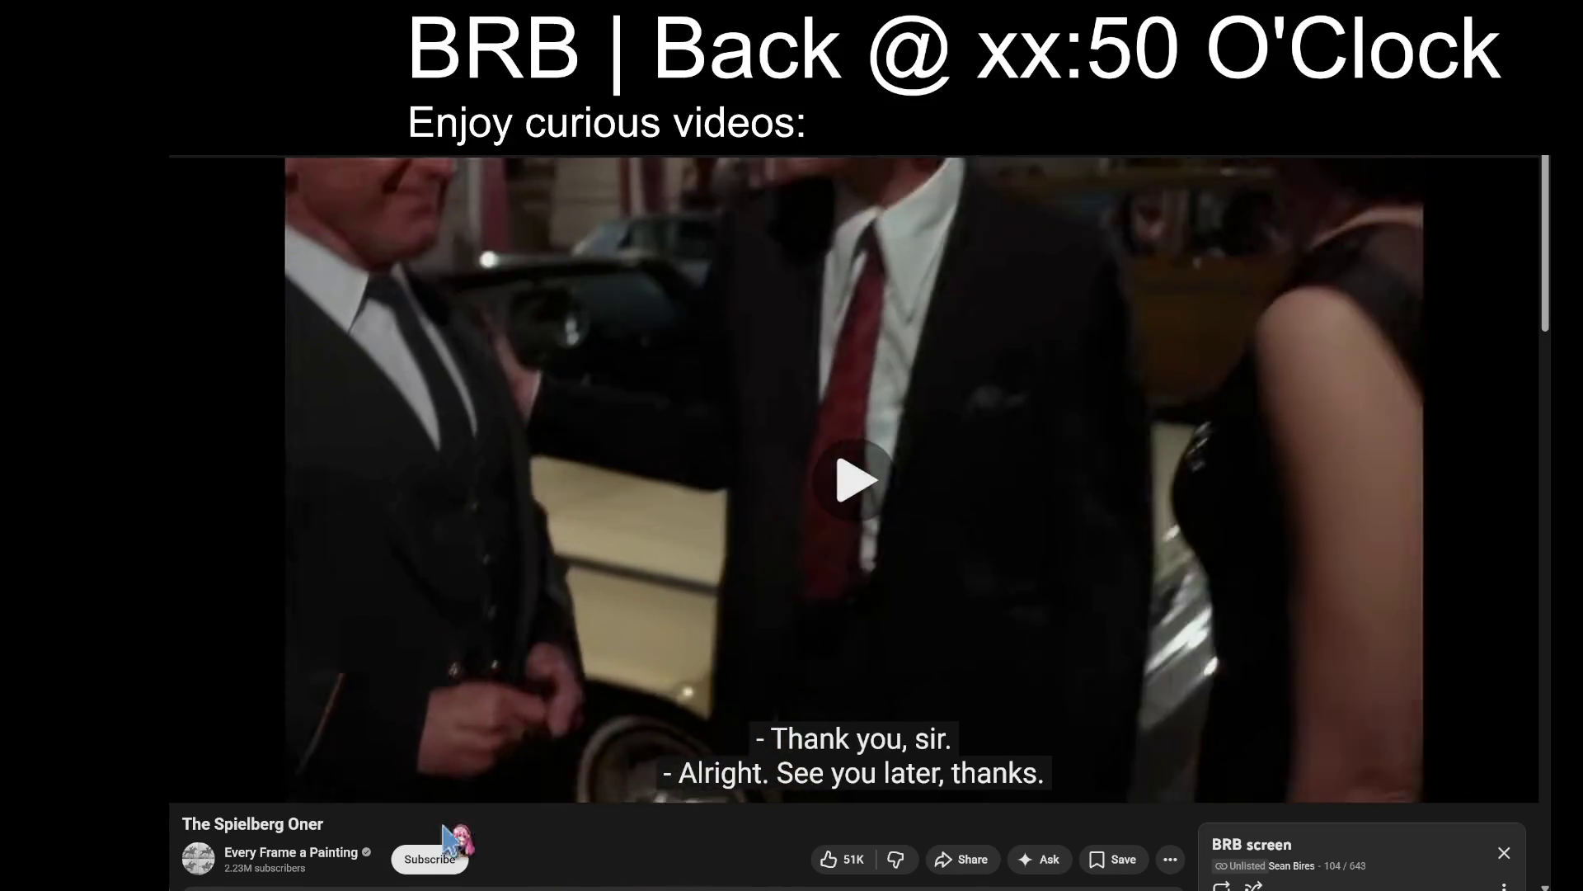